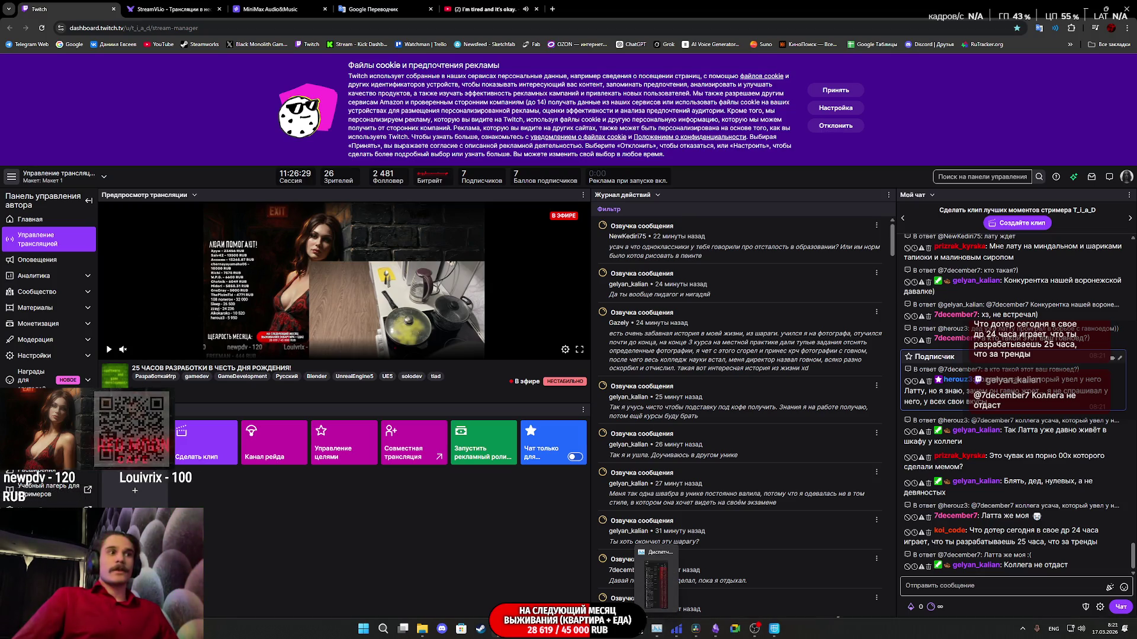
Bring the CafeGame Unreal Editor window to the front from the taskbar.
left_click(539, 629)
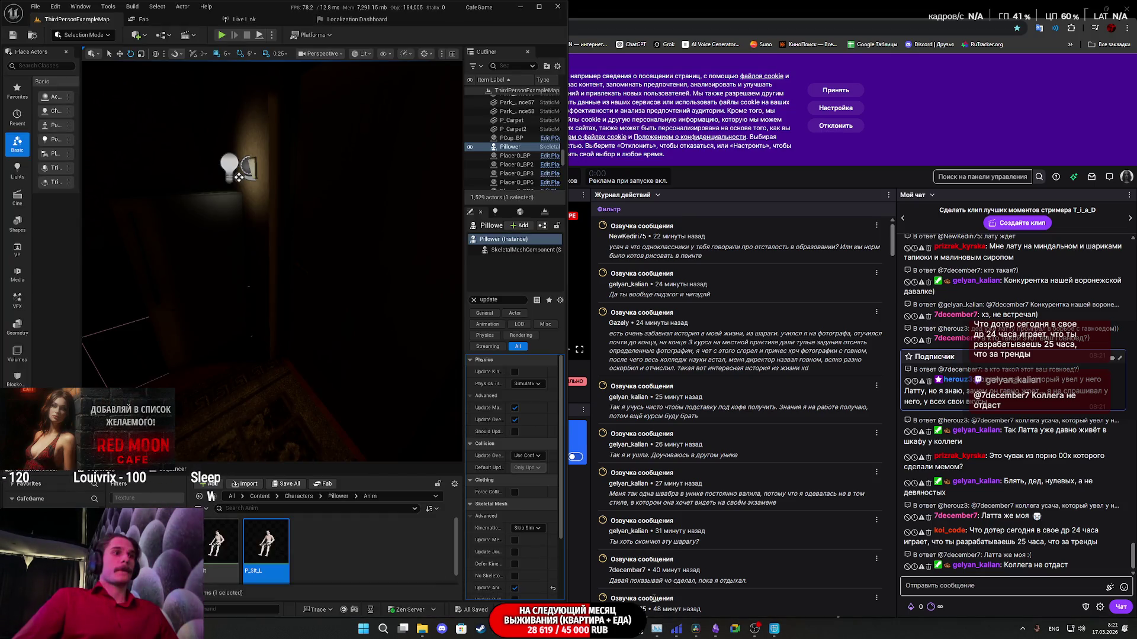
Nudge the Pillower character slightly left in the room, then pull back to a side view.
mouse_move(781, 634)
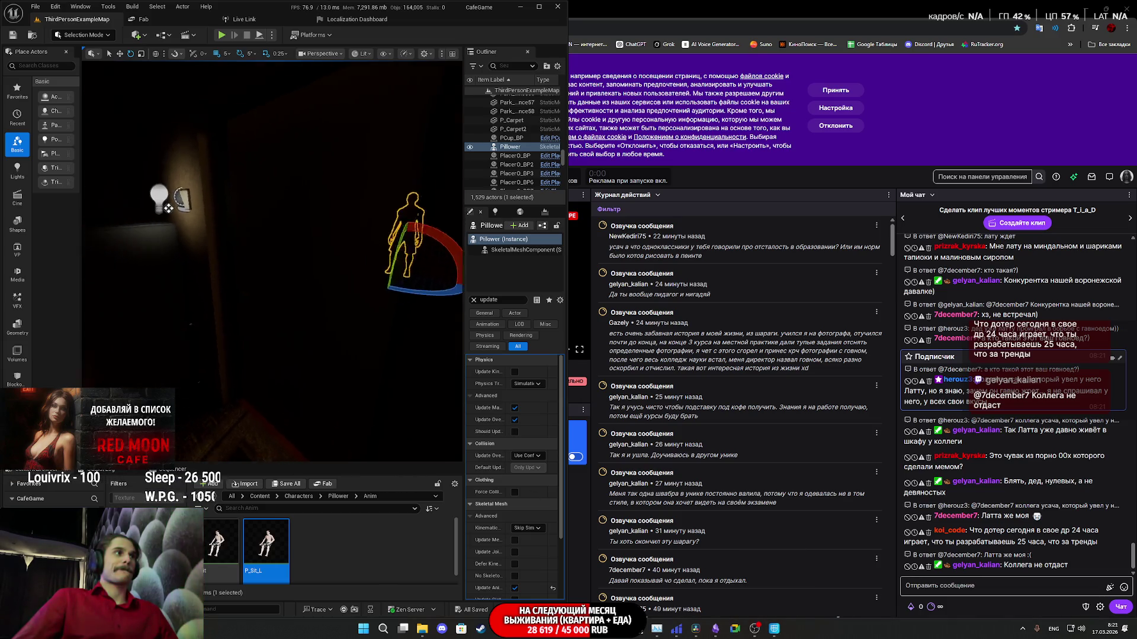
mouse_move(422, 329)
right_mouse_down()
mouse_move(436, 375)
mouse_move(409, 352)
mouse_move(352, 356)
mouse_move(309, 323)
right_mouse_up()
left_click_drag(353, 326, 339, 329)
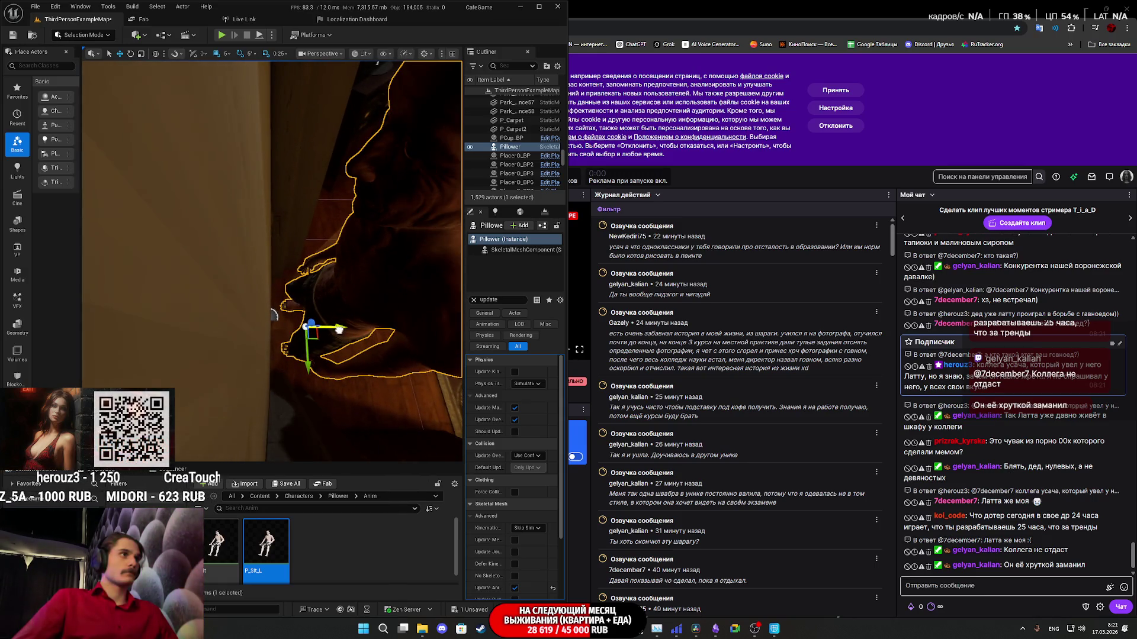
mouse_move(341, 329)
right_mouse_down()
mouse_move(254, 183)
mouse_move(355, 190)
mouse_move(332, 196)
mouse_move(305, 343)
mouse_move(379, 294)
right_mouse_up()
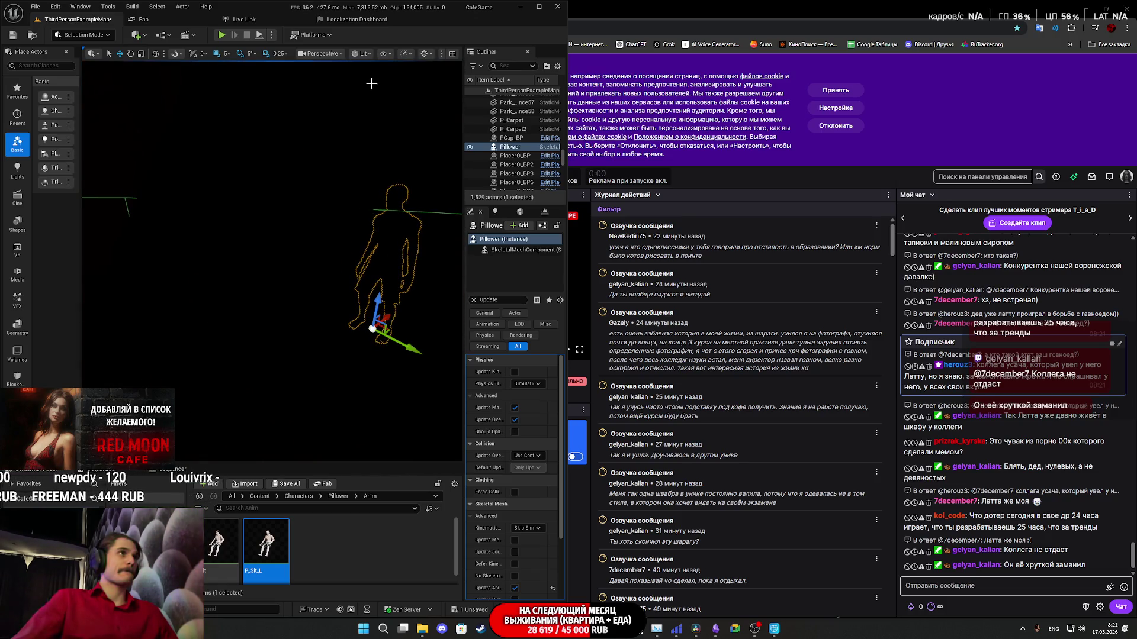
left_click(404, 54)
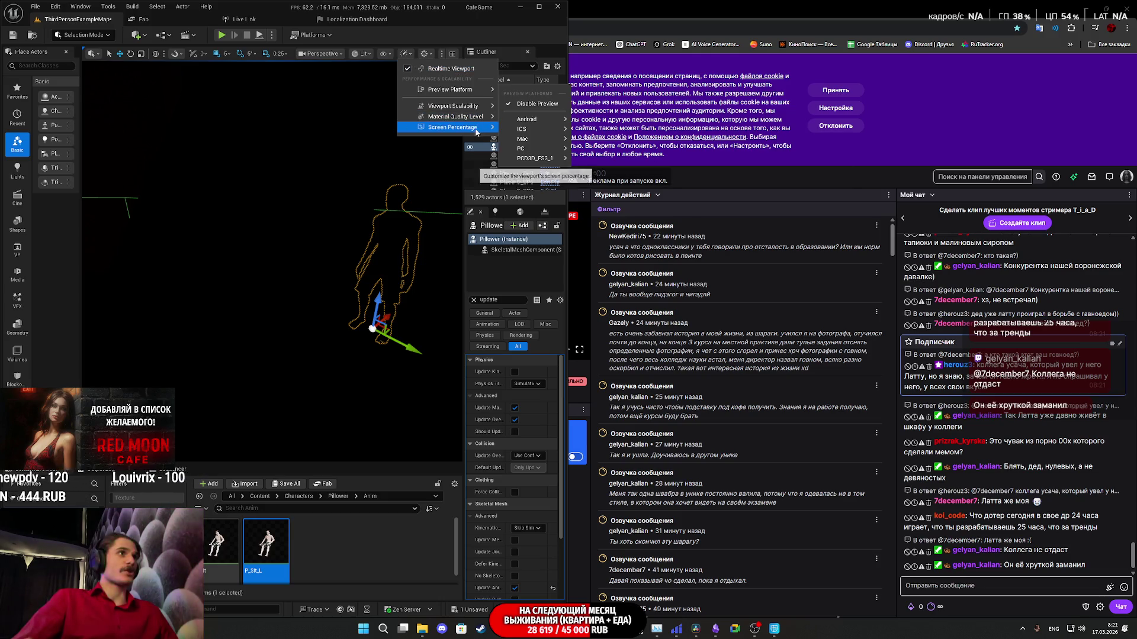
mouse_move(465, 107)
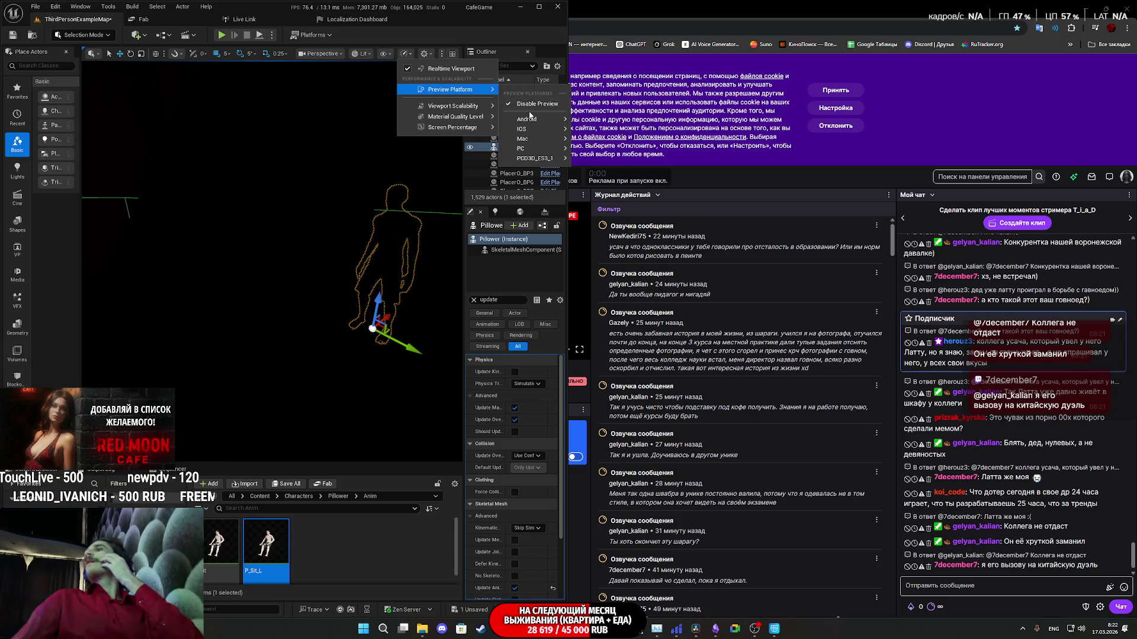
mouse_move(526, 119)
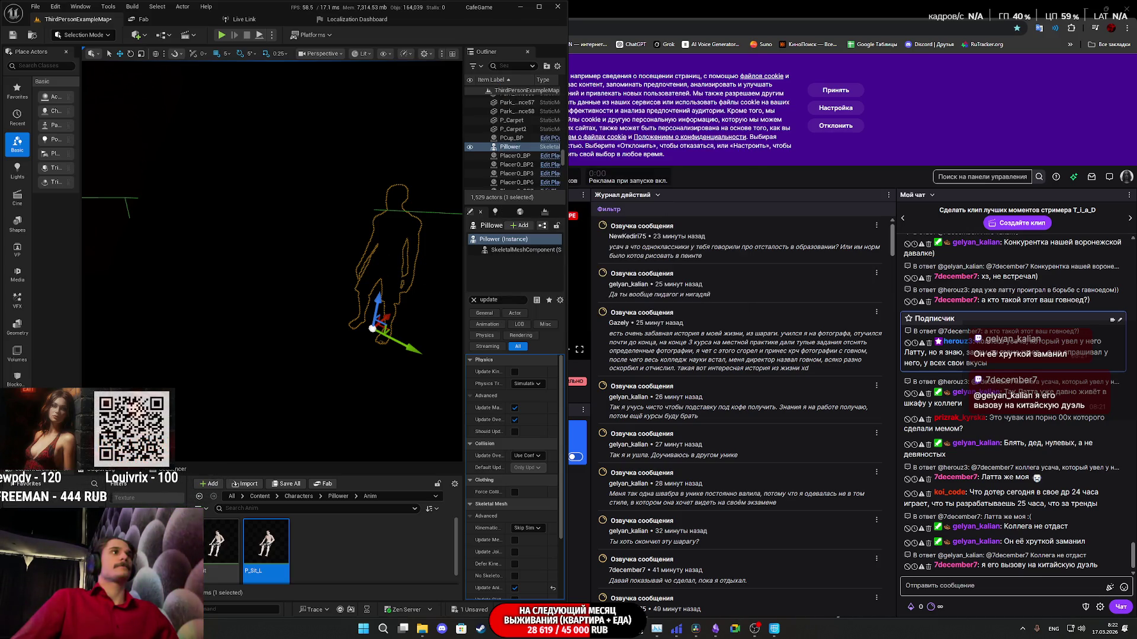
Switch the Unreal viewport from Lit to Unlit, framing the character and fridge.
left_click(325, 261)
right_click_drag(326, 260, 387, 126)
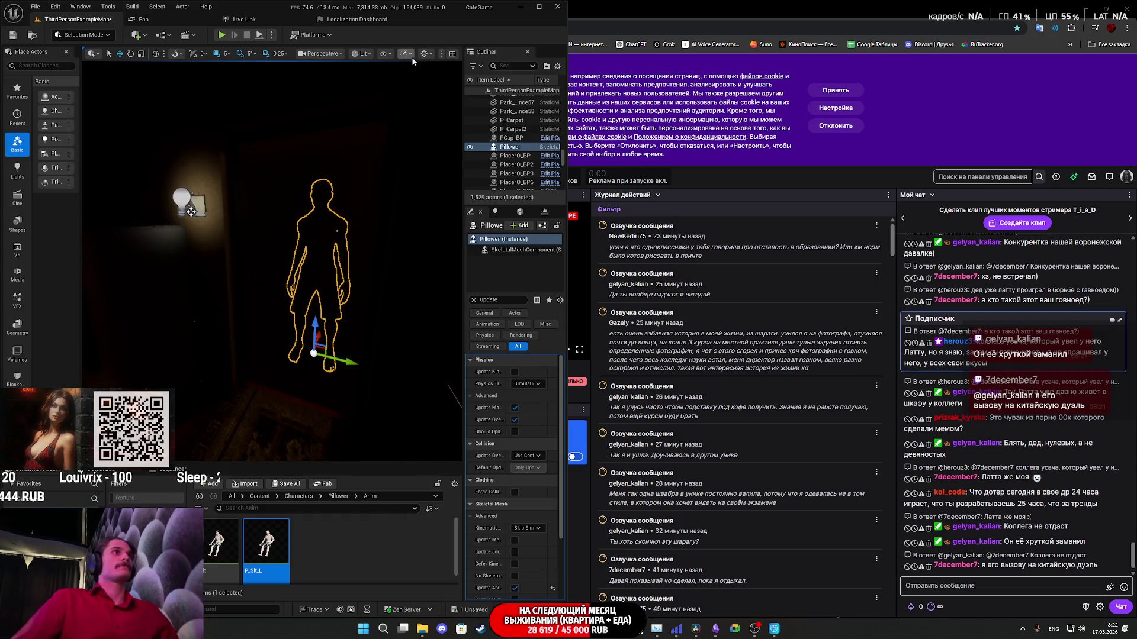
left_click(362, 53)
left_click(379, 100)
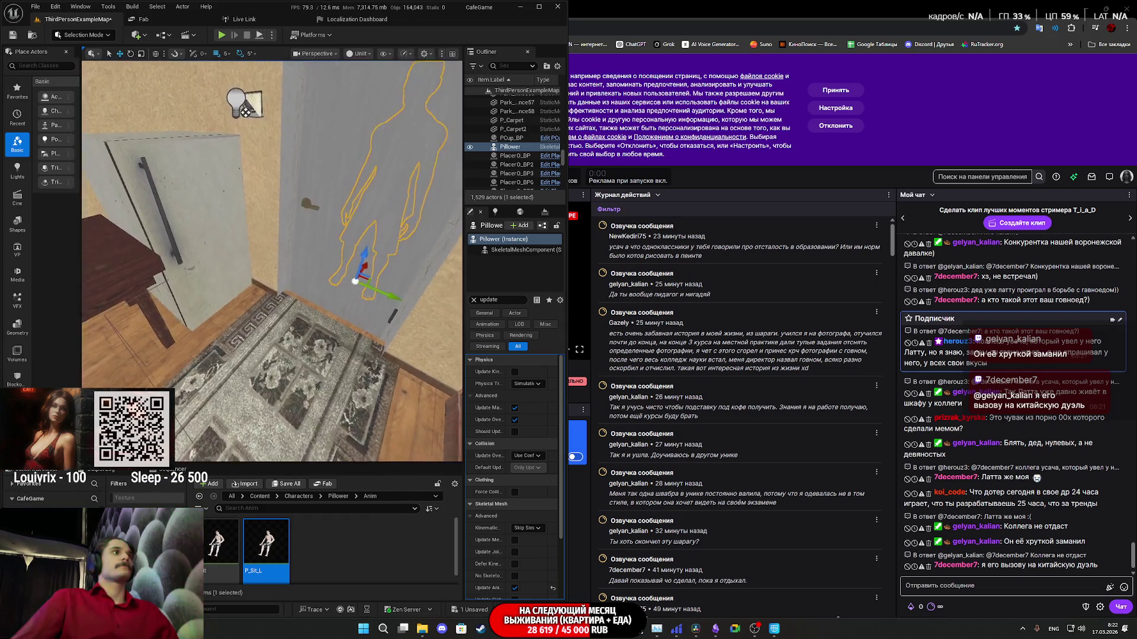
right_click_drag(387, 127, 367, 126)
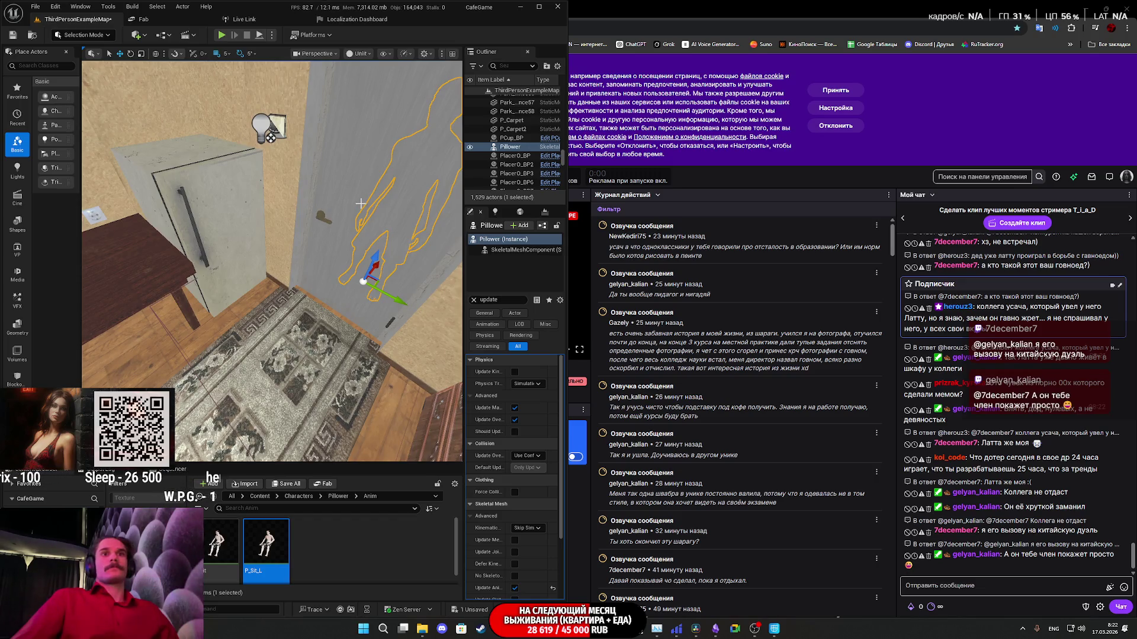
Bring Cascadeur forward and orbit to a front-left view of the Pillower rig.
right_click_drag(326, 218, 304, 172)
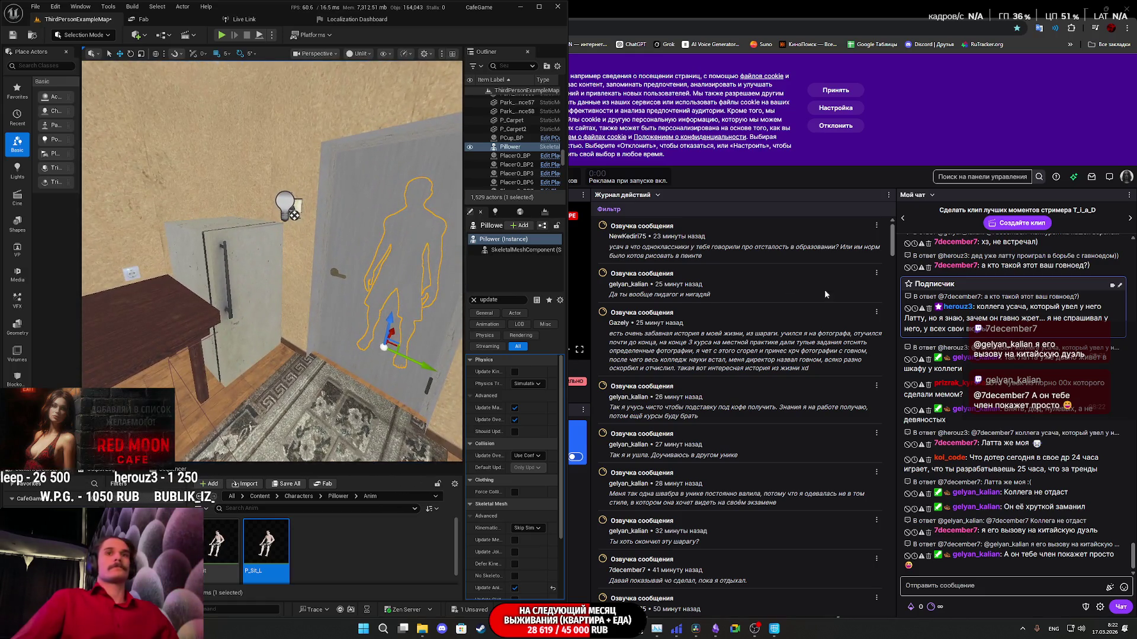
left_click(780, 632)
right_click_drag(903, 350, 748, 389)
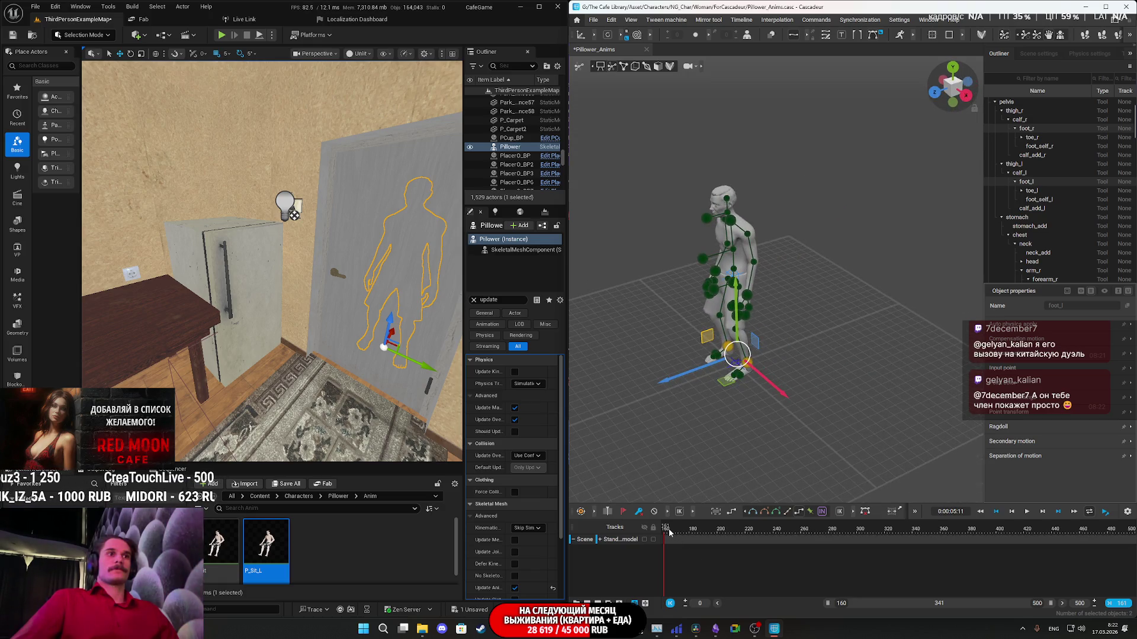
Jump to frame 310, play the animation, then scrub back to frame 254.
mouse_move(740, 385)
right_mouse_down()
mouse_move(849, 381)
mouse_move(854, 370)
mouse_move(749, 393)
right_mouse_up()
middle_click_drag(748, 392, 826, 418)
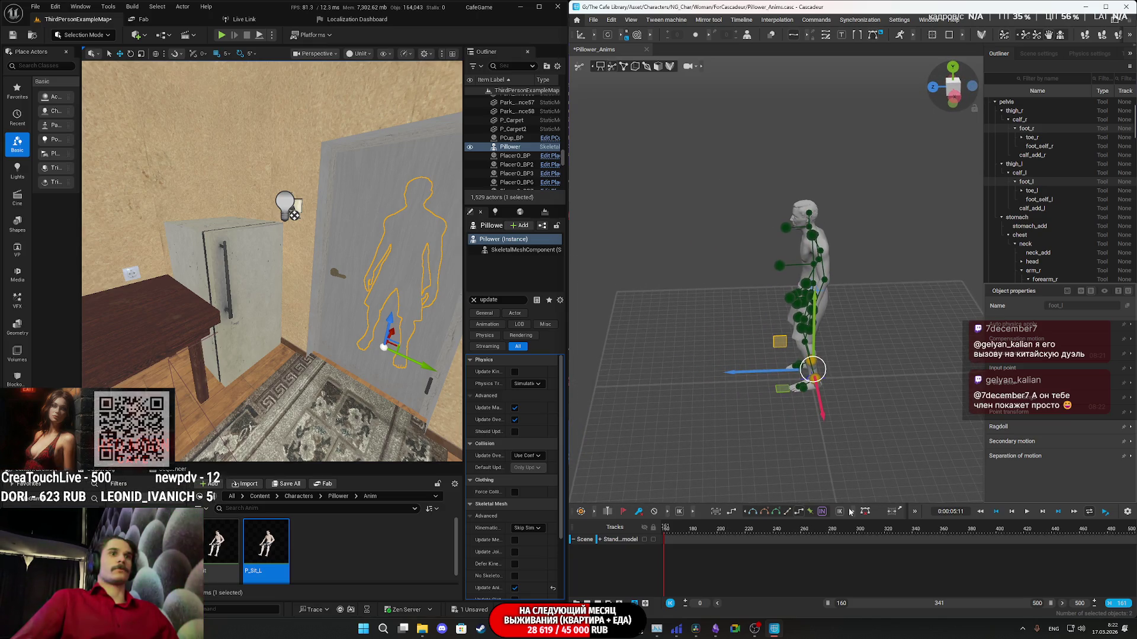
left_click(884, 538)
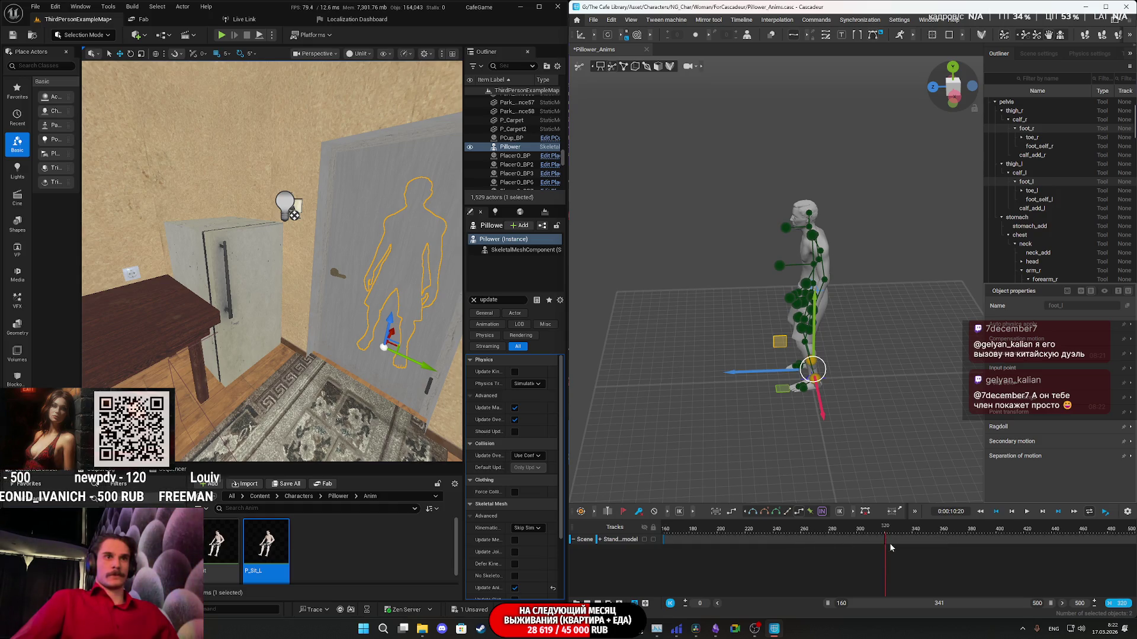
left_click(870, 539)
key("space")
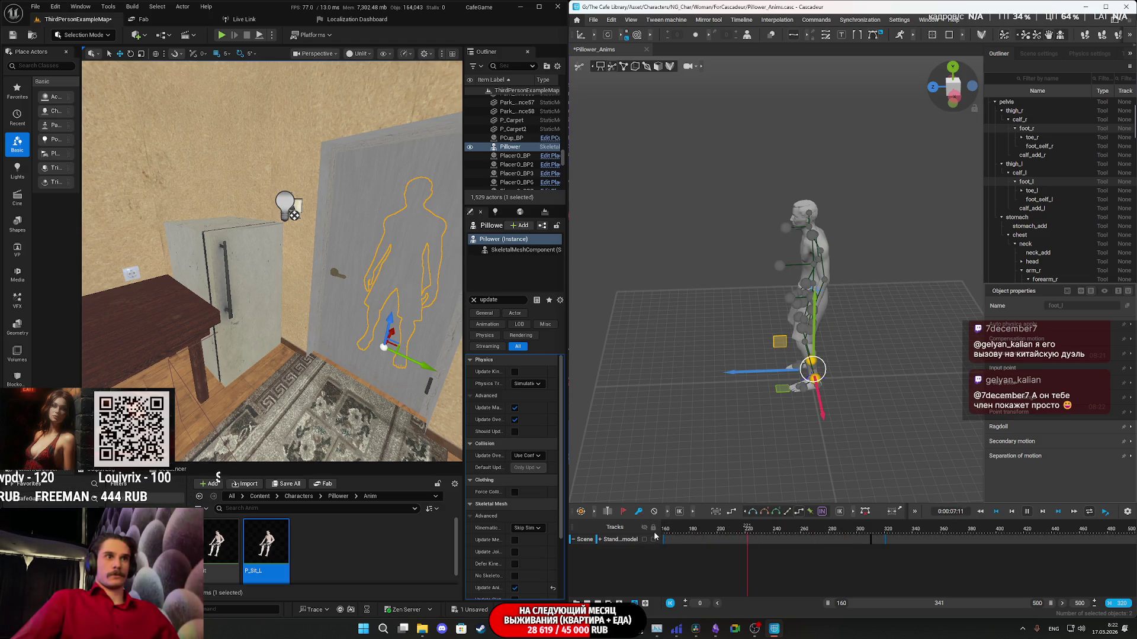
left_click_drag(797, 539, 792, 540)
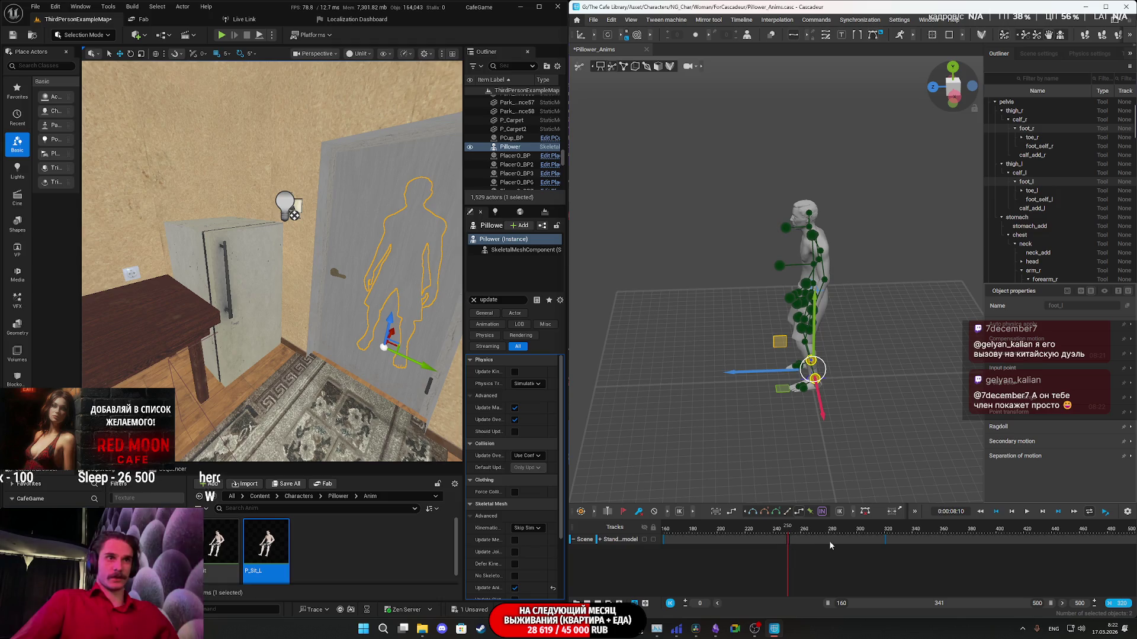
Move the root controller left along X and rotate the character to face front.
mouse_move(859, 416)
right_mouse_down()
mouse_move(898, 421)
mouse_move(881, 435)
mouse_move(793, 388)
right_mouse_up()
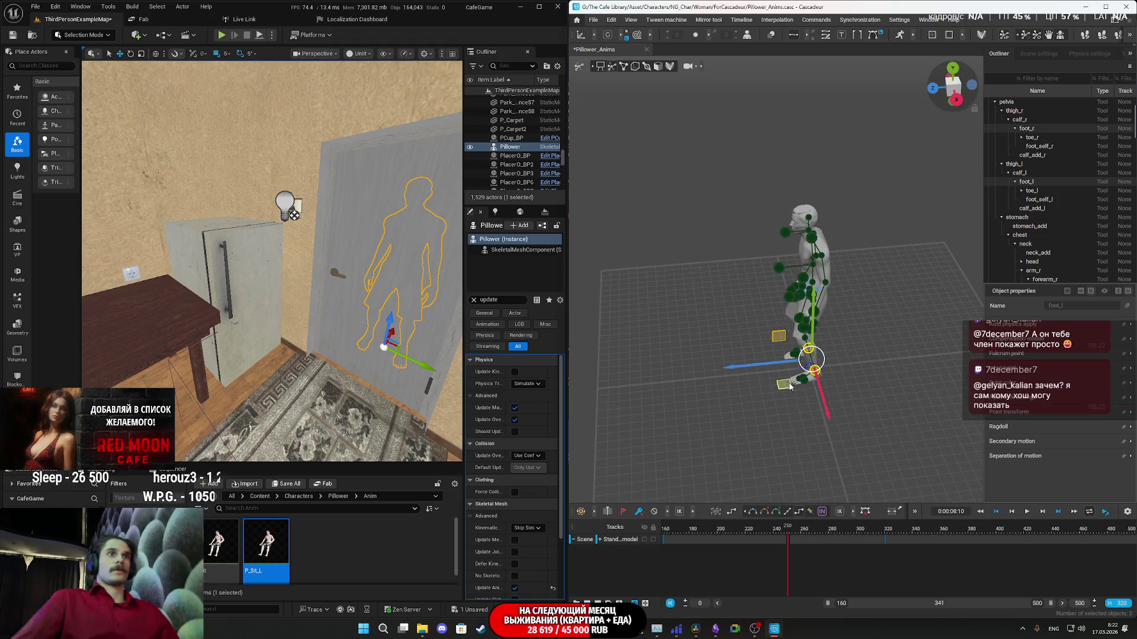
left_click_drag(749, 368, 647, 394)
key("e")
left_click_drag(731, 401, 602, 403)
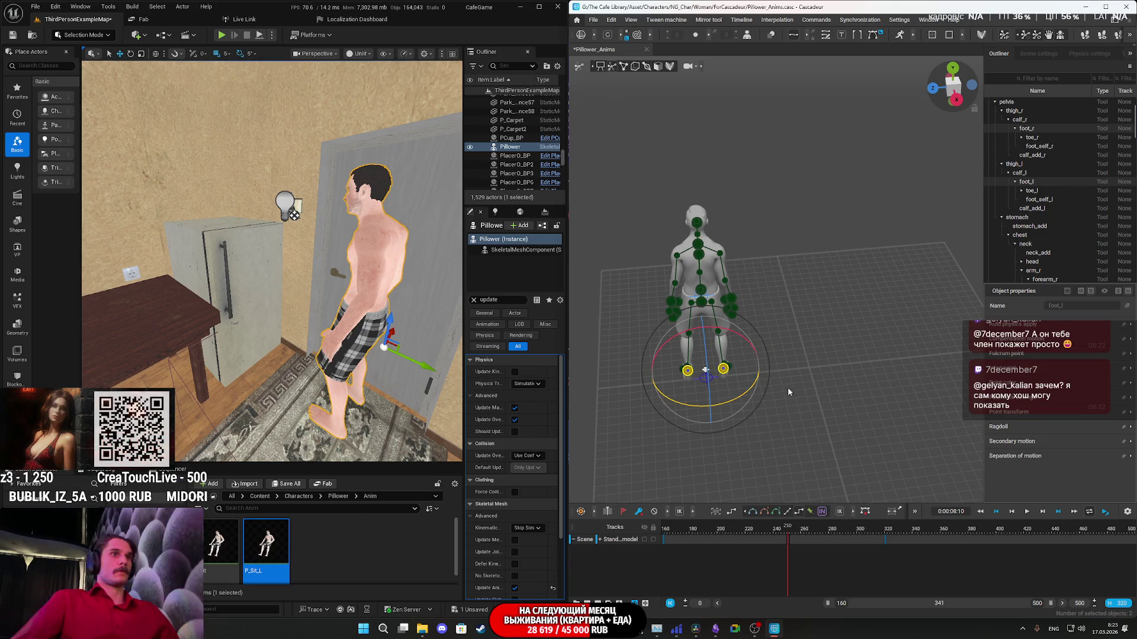
Slide the character's root controller further left beside the cabinet.
key("w")
right_click_drag(800, 380, 883, 325)
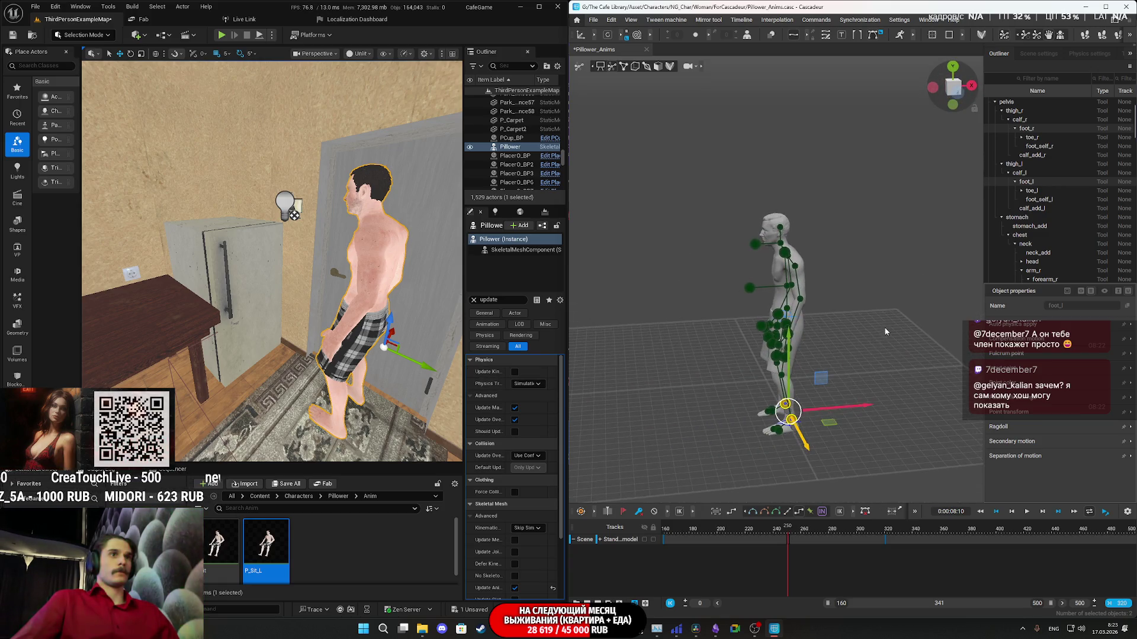
left_click_drag(848, 410, 801, 413)
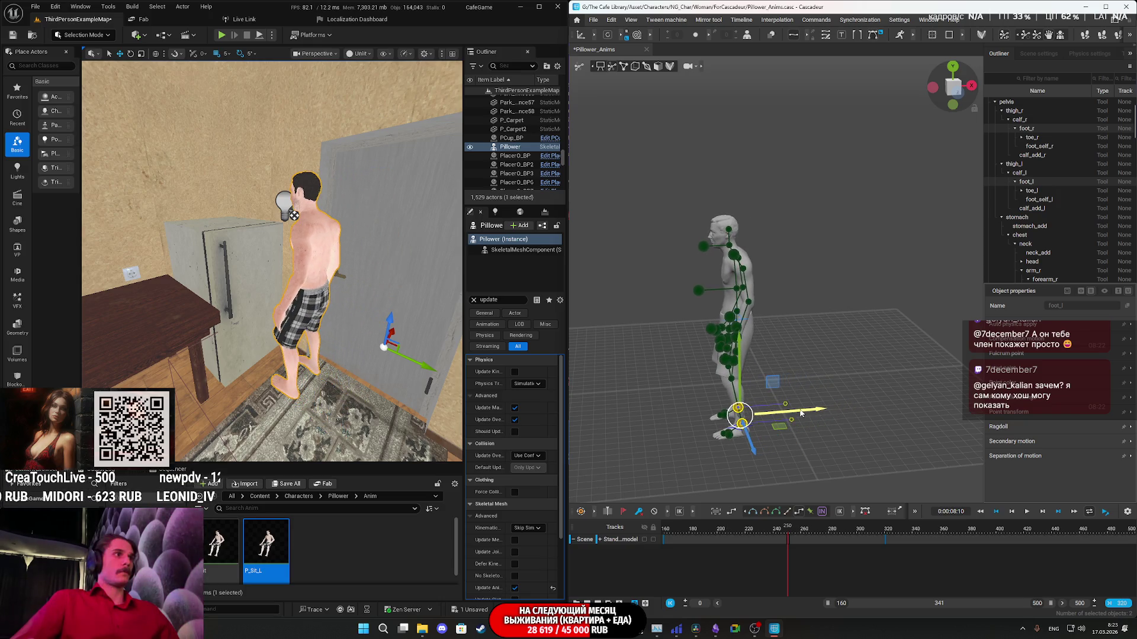
right_click_drag(362, 335, 382, 421)
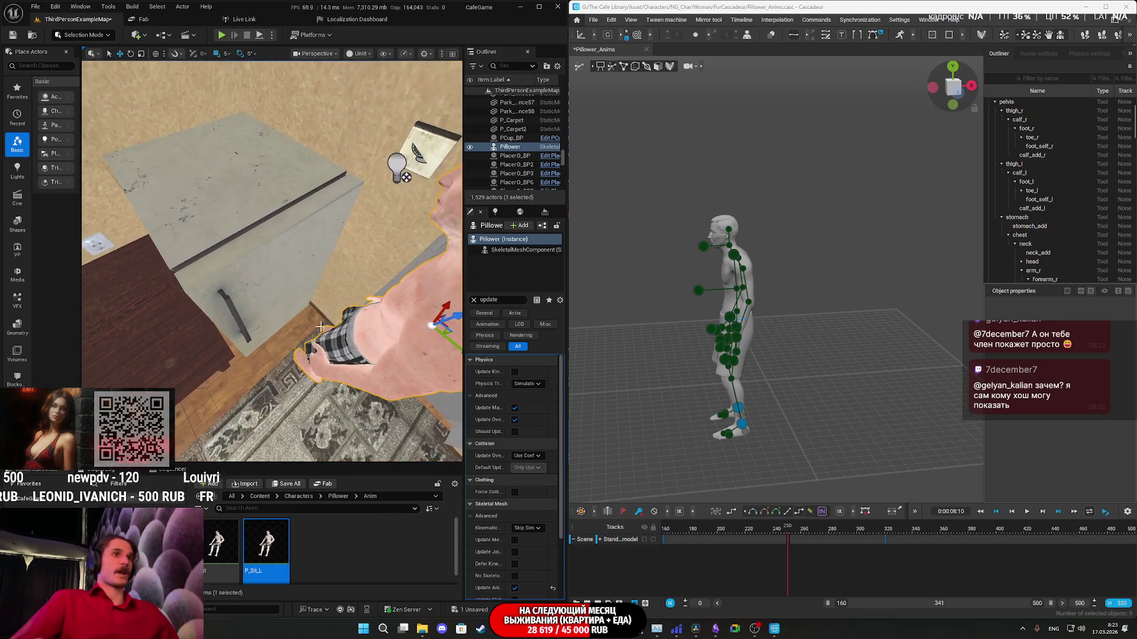
Select both foot controllers and shift and turn the feet and body into place.
left_click_drag(790, 442, 710, 398)
right_click_drag(794, 441, 817, 443)
left_click_drag(820, 451, 835, 459)
left_click_drag(843, 419, 829, 412)
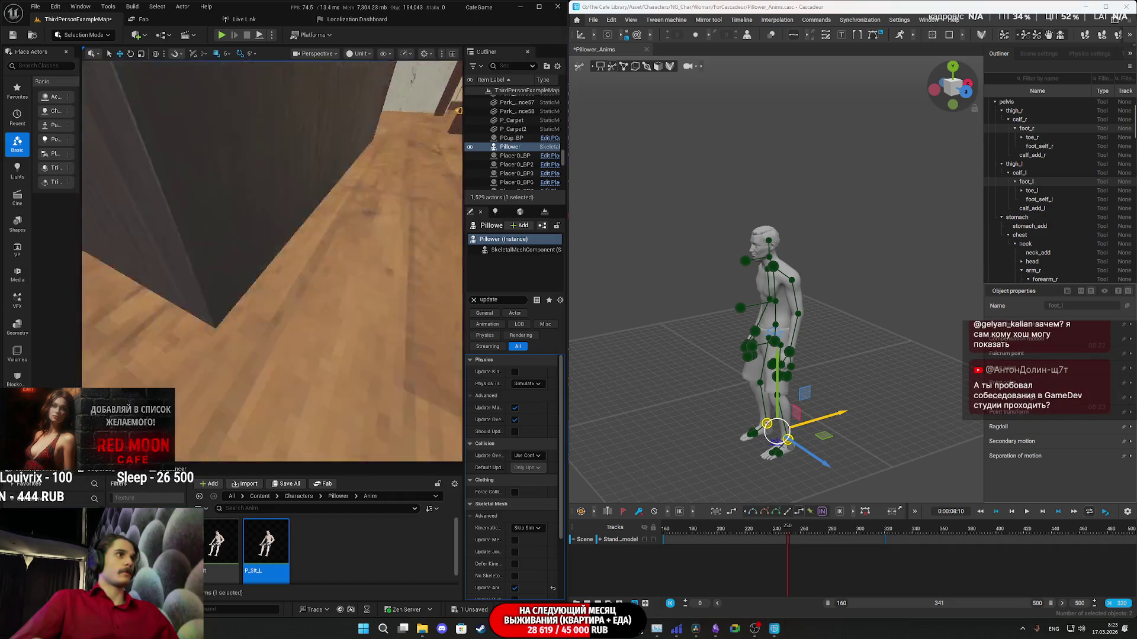
key("f")
mouse_move(391, 267)
left_mouse_down("alt")
mouse_move(391, 290)
mouse_move(391, 267)
left_mouse_up("alt")
left_click_drag(272, 261, 293, 296, "alt")
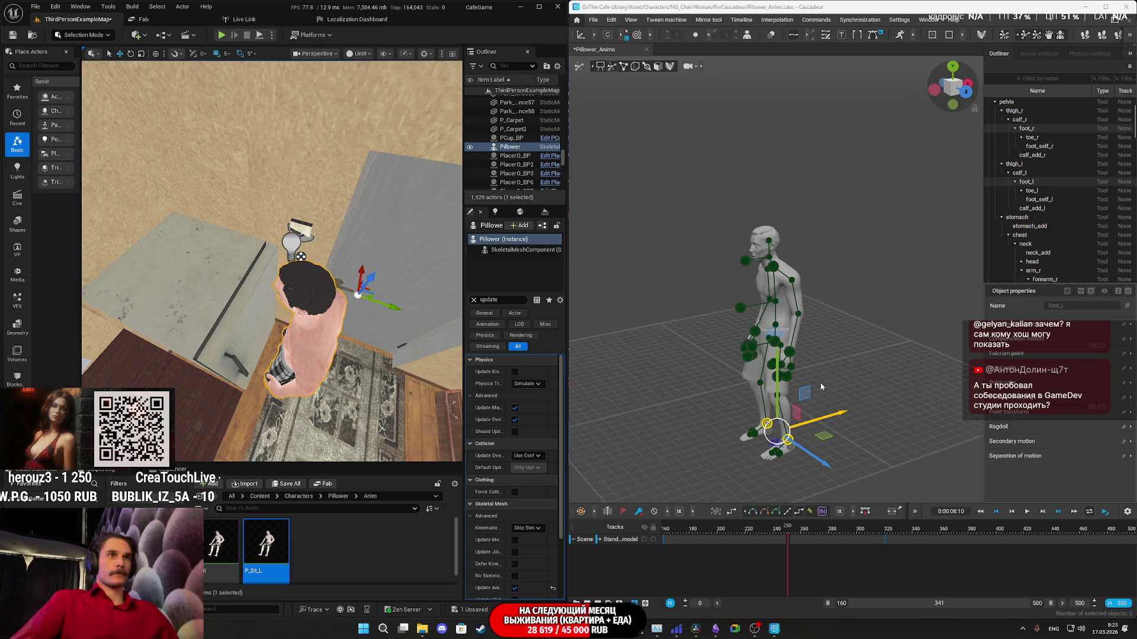
Lean the upper body slightly up and right with direction_controller_chest.
left_click(836, 346)
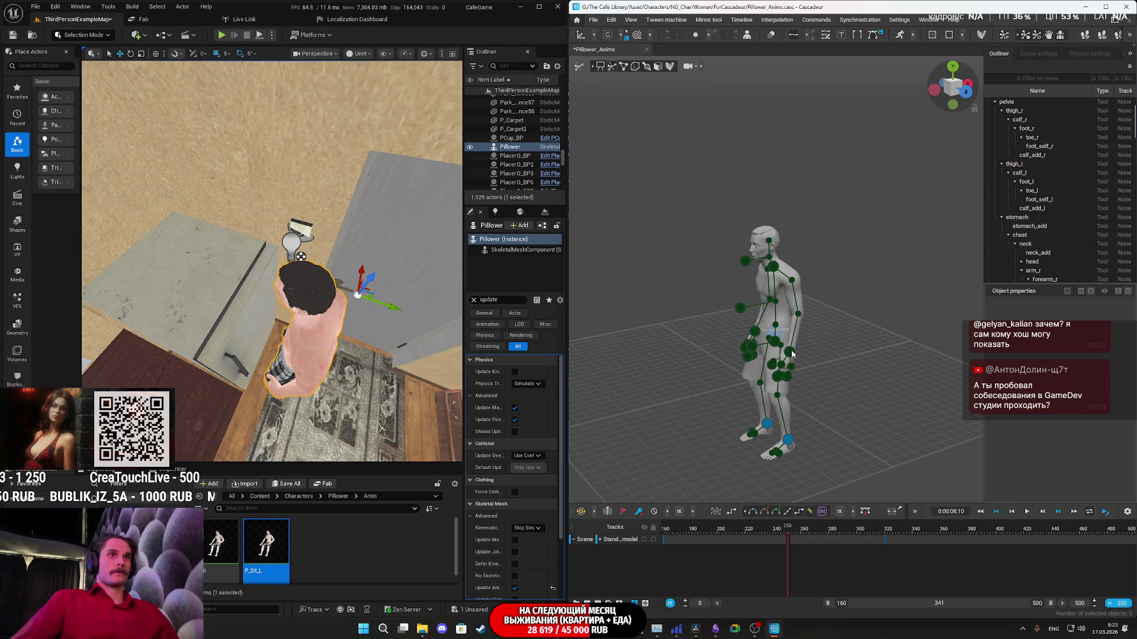
left_click(790, 352)
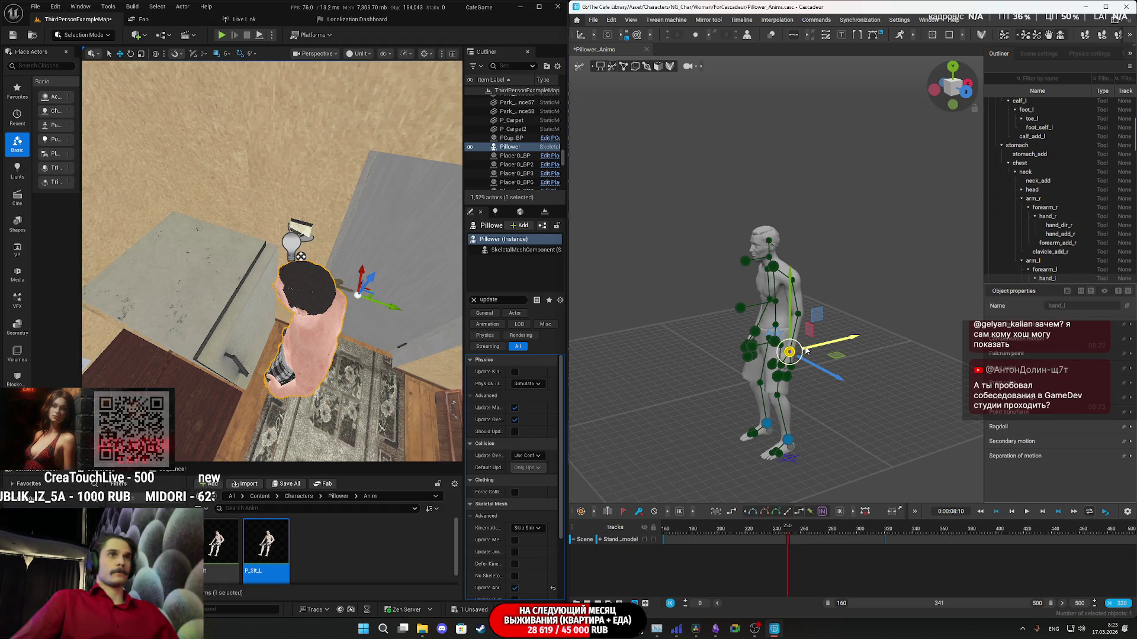
left_click(740, 309)
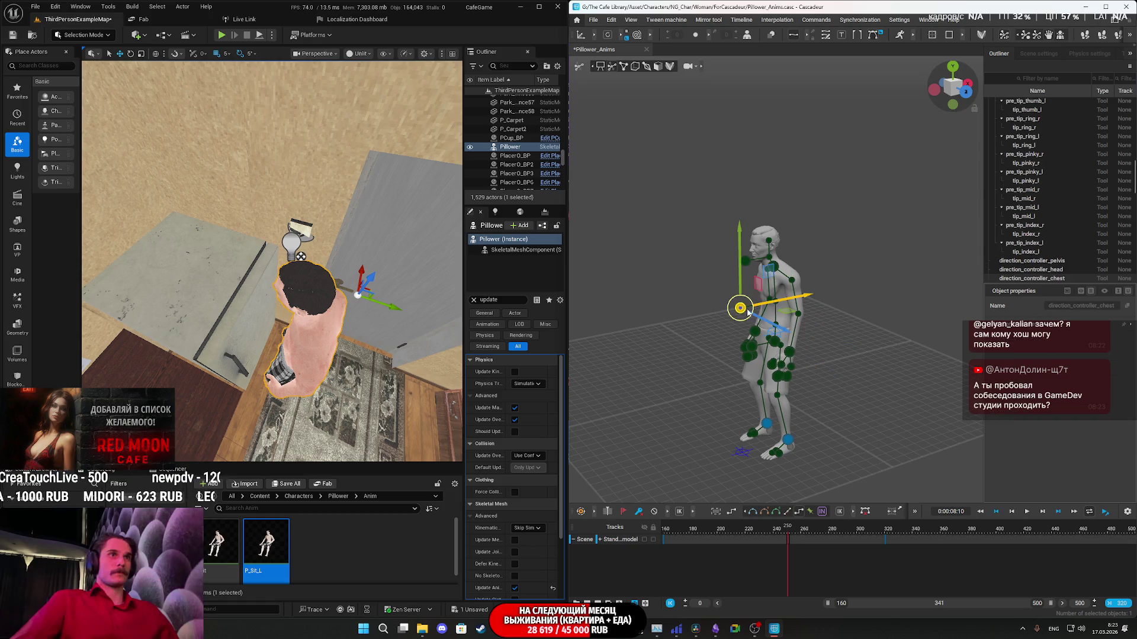
left_click_drag(740, 254, 748, 251)
Raise the hand_l controller up beside the character's head.
mouse_move(803, 351)
right_mouse_down()
mouse_move(847, 342)
mouse_move(793, 321)
right_mouse_up()
left_click(780, 295)
left_click_drag(777, 294, 745, 207)
right_click_drag(252, 355, 238, 263)
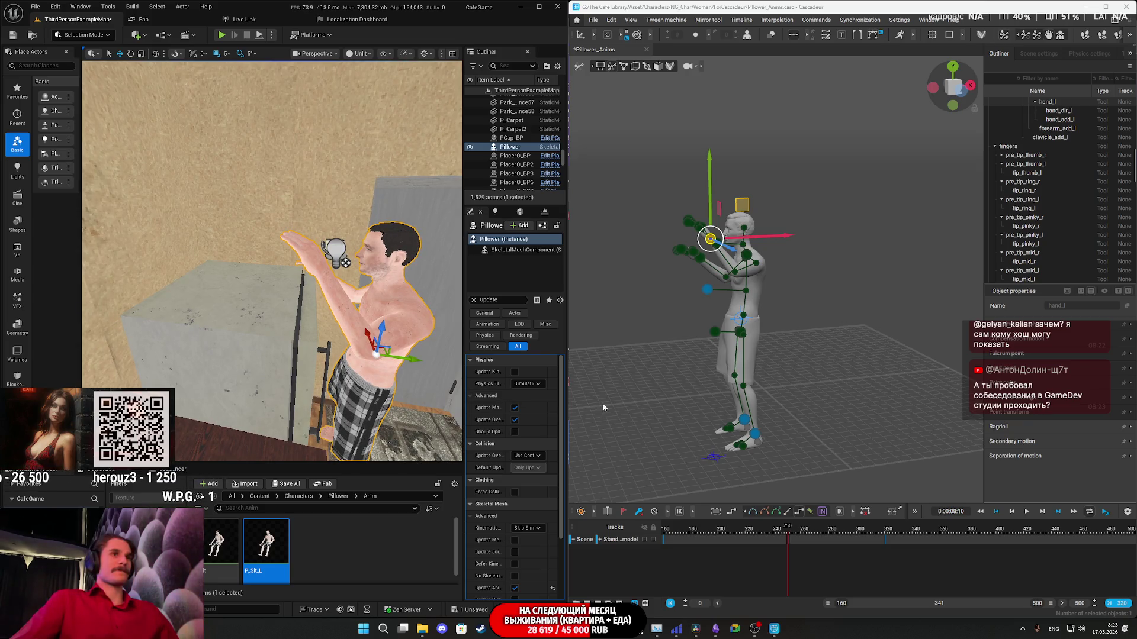
Select hand_r and pull the right arm down to the hip.
right_click(757, 373)
left_click(795, 336)
mouse_move(795, 336)
right_mouse_down()
mouse_move(784, 342)
mouse_move(895, 385)
mouse_move(766, 371)
mouse_move(834, 339)
mouse_move(787, 278)
right_mouse_up()
left_click(776, 269)
scroll(797, 249, "up", 2)
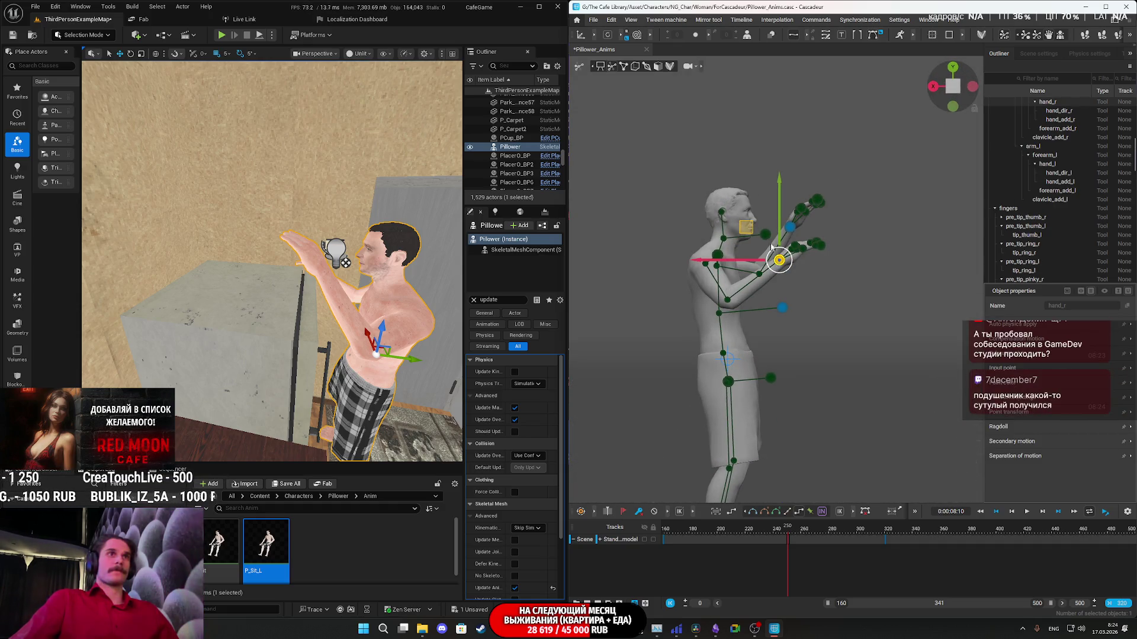
left_click_drag(749, 232, 710, 350)
Select hand_l from behind the character and shift the left hand slightly.
right_click_drag(769, 306, 823, 254)
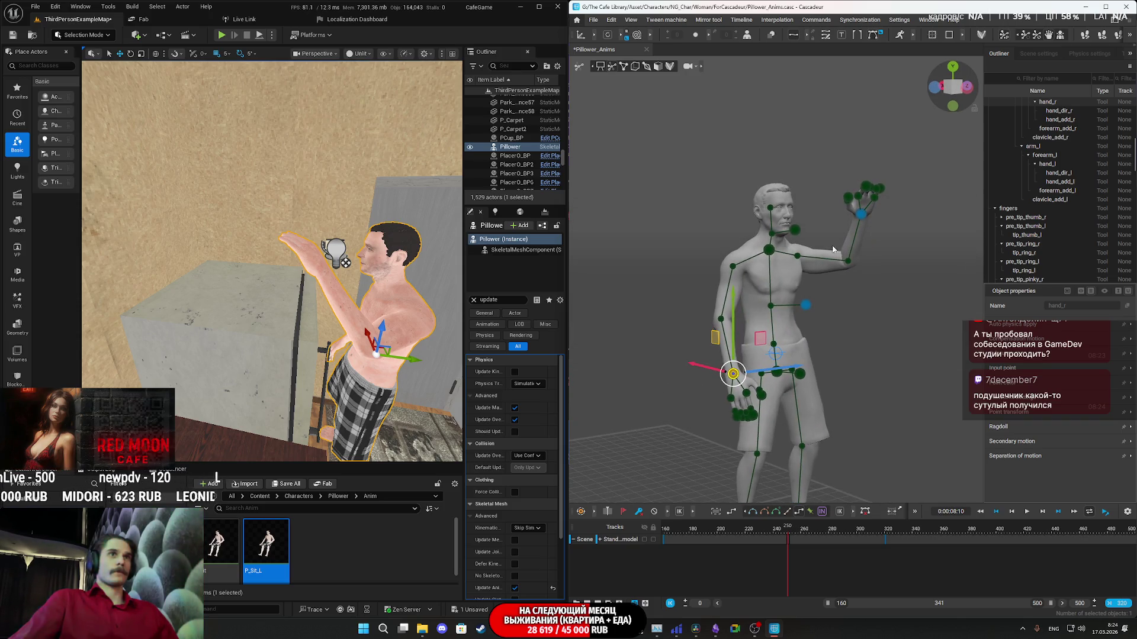
mouse_move(863, 217)
right_mouse_down()
mouse_move(770, 287)
mouse_move(705, 283)
right_mouse_up()
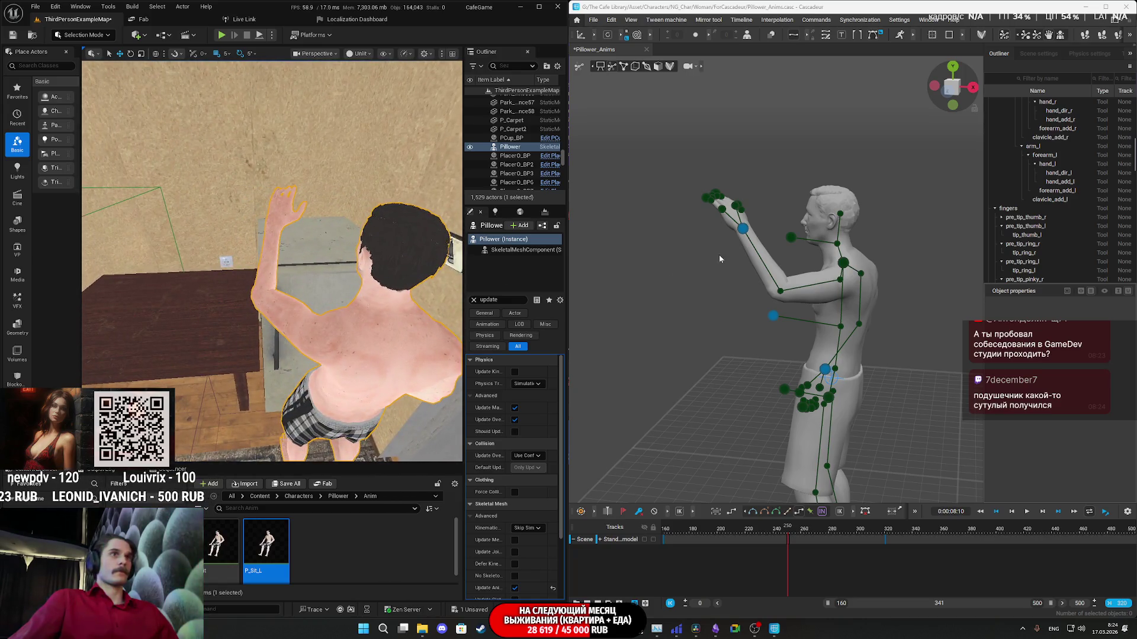
right_click_drag(744, 275, 735, 273)
left_click(689, 230)
right_click_drag(690, 231, 704, 244)
left_click_drag(649, 225, 667, 225)
Swing the left arm from raised to extended forward toward the cabinet.
right_click_drag(273, 267, 379, 254)
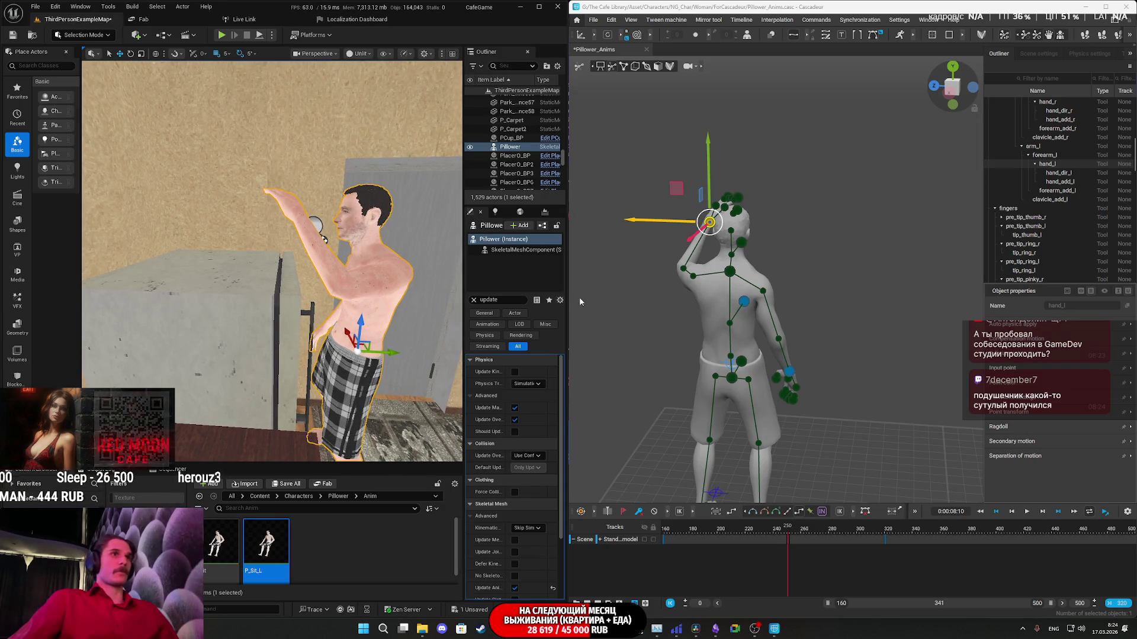
scroll(698, 321, "up", 2)
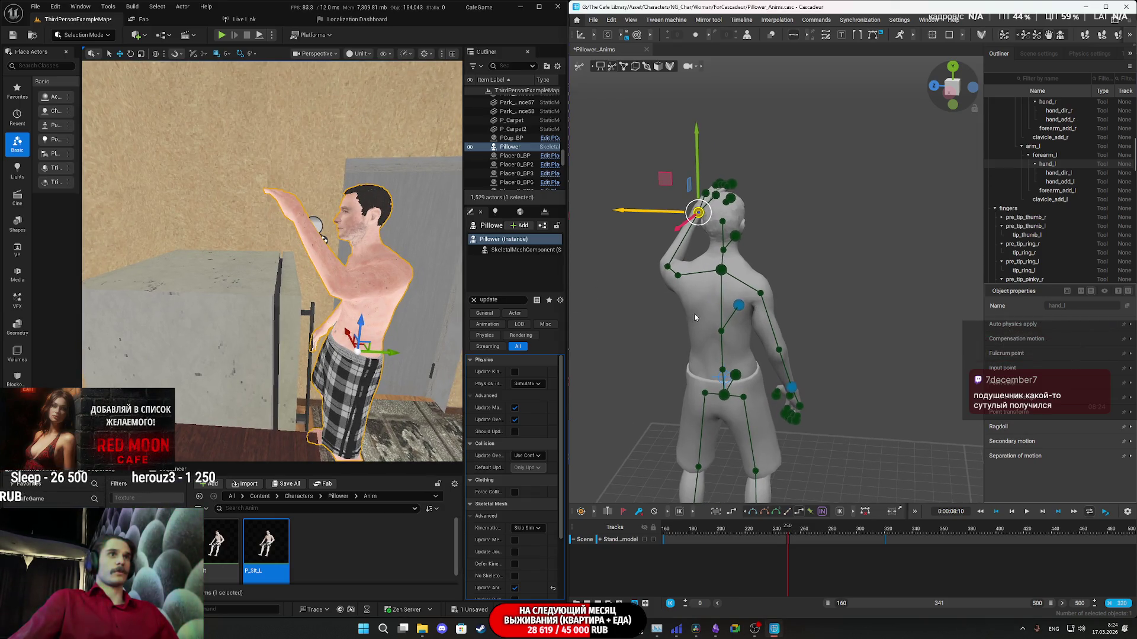
right_click(694, 316)
right_click_drag(645, 311, 737, 302)
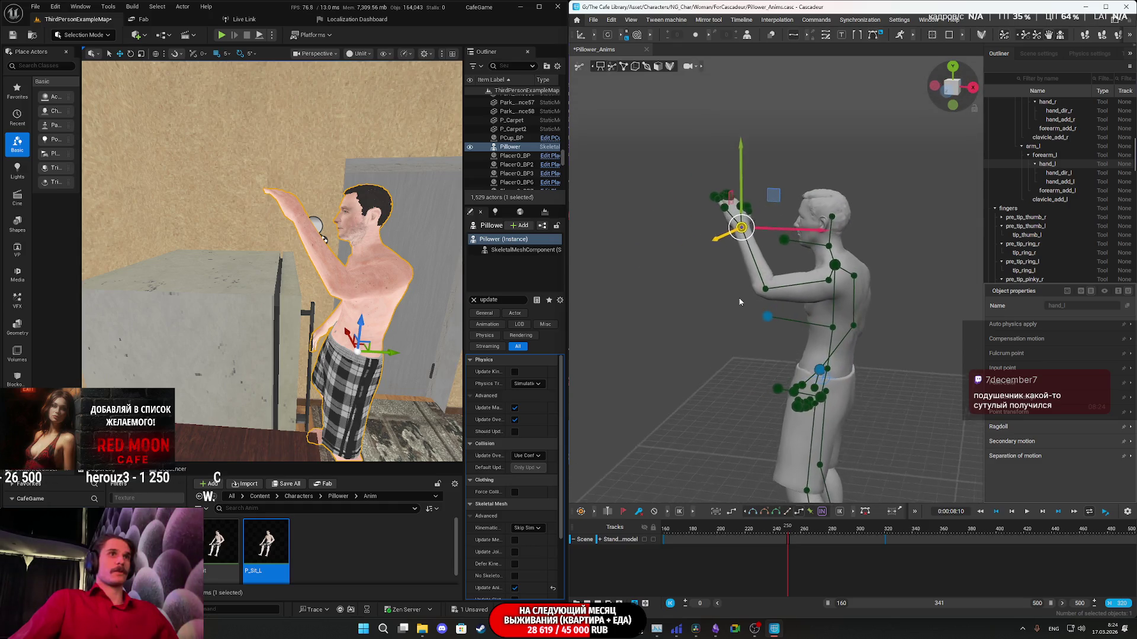
mouse_move(811, 229)
left_mouse_down()
mouse_move(776, 233)
mouse_move(820, 243)
mouse_move(730, 259)
left_mouse_up()
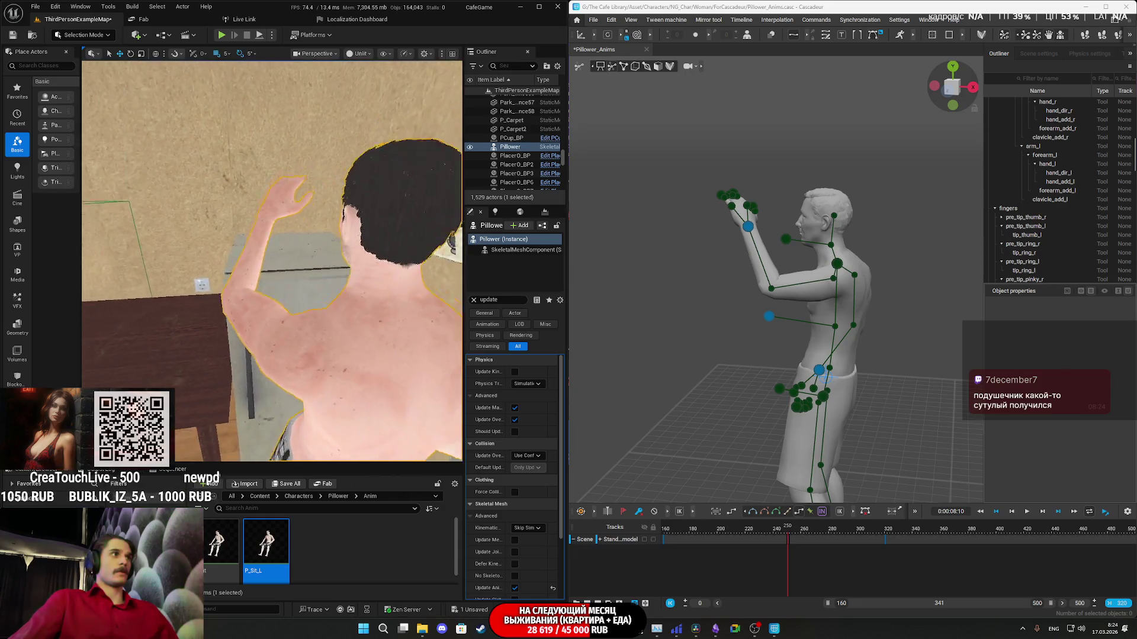
Nudge the raised left hand slightly right and up.
left_click(748, 231)
right_click_drag(749, 230, 669, 240)
left_click_drag(652, 244, 655, 247)
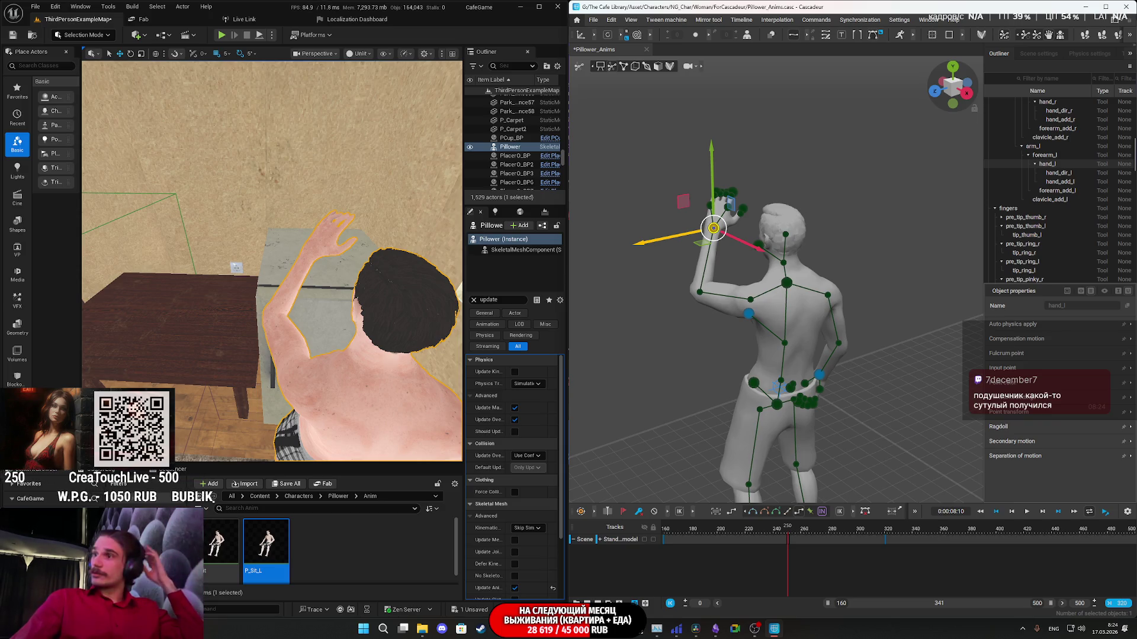
left_click(661, 327)
mouse_move(329, 198)
right_mouse_down()
mouse_move(284, 195)
mouse_move(328, 199)
mouse_move(287, 231)
right_mouse_up()
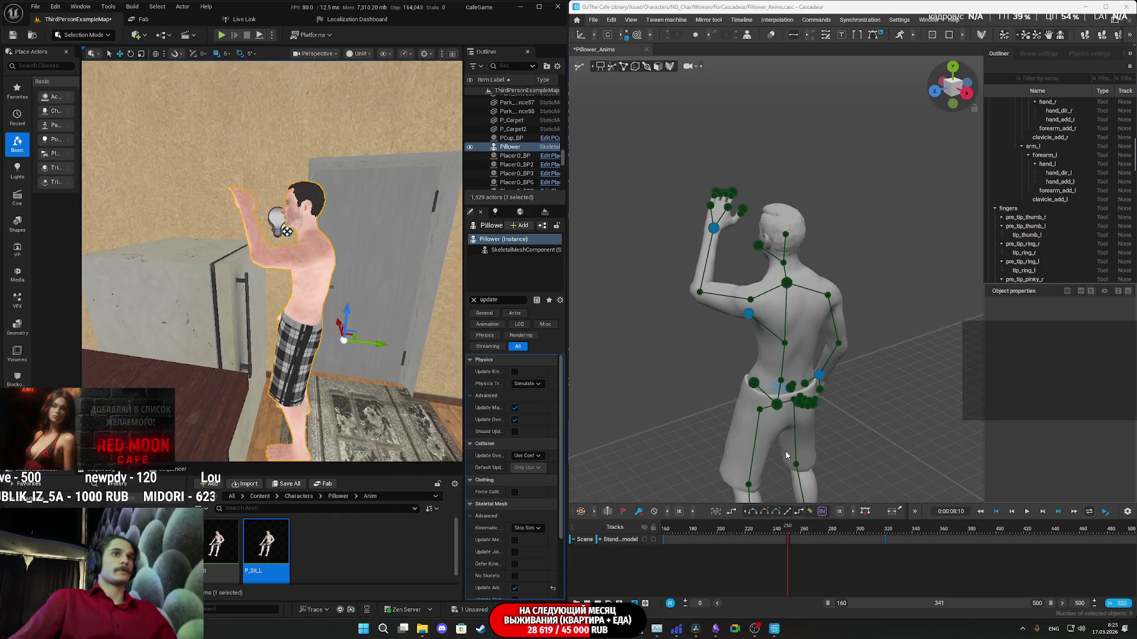
Shift the pelvis horizontally and bend the upper body forward from the neck.
left_click(776, 404)
right_click_drag(862, 453, 917, 437)
left_click_drag(896, 407, 908, 405)
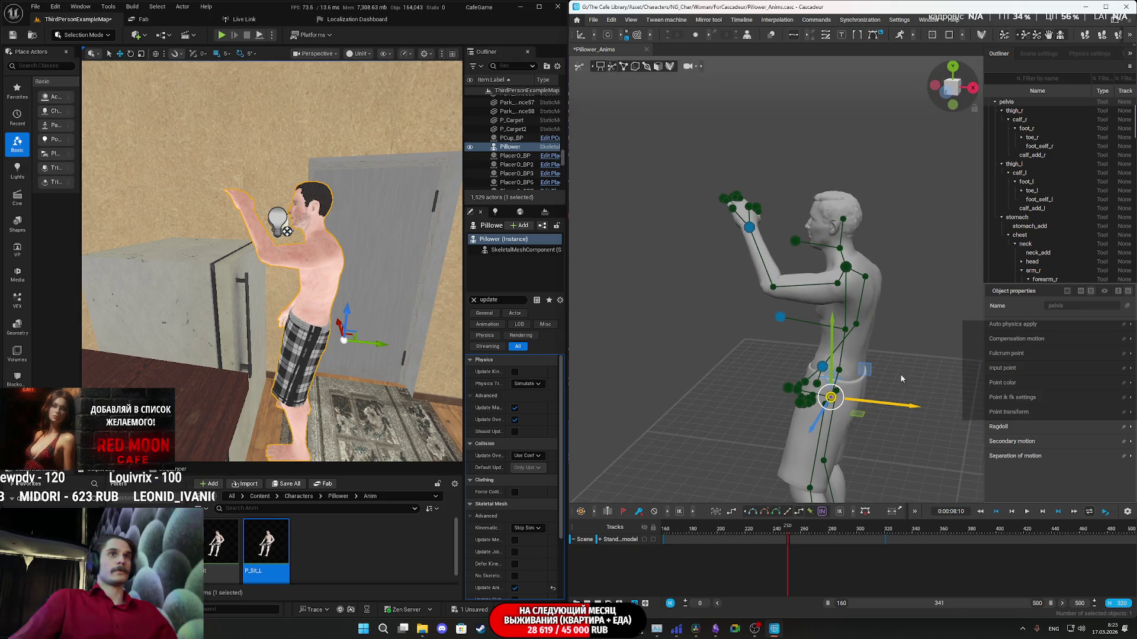
left_click(846, 268)
left_click_drag(905, 274, 887, 274)
Move the left hand further left and turn direction_controller_head slightly aside.
left_click(749, 228)
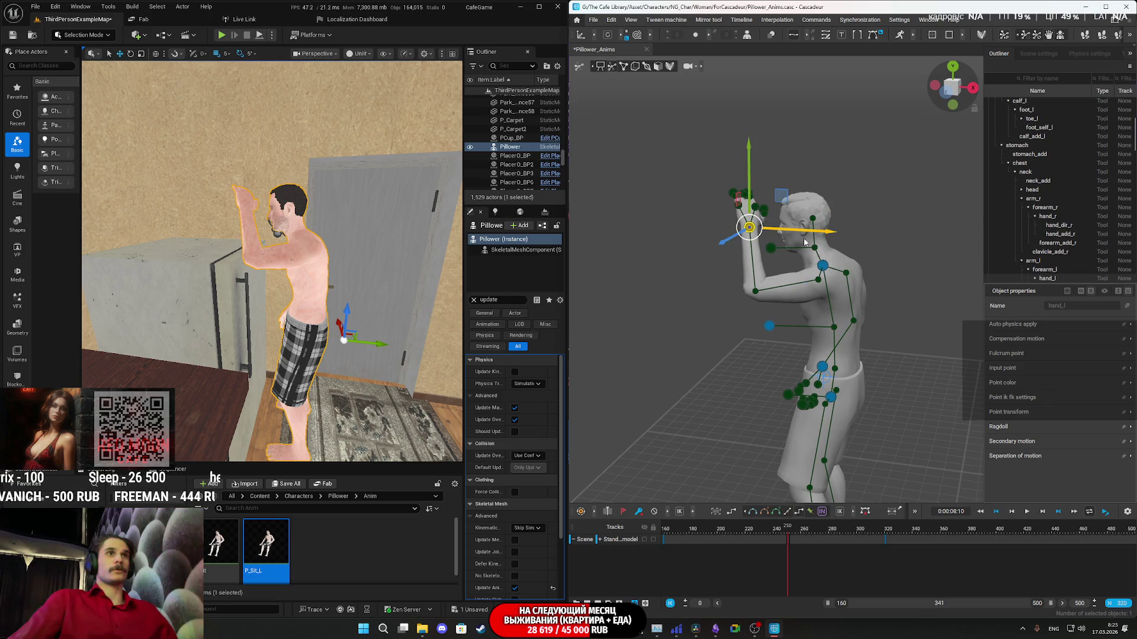
left_click_drag(816, 232, 804, 230)
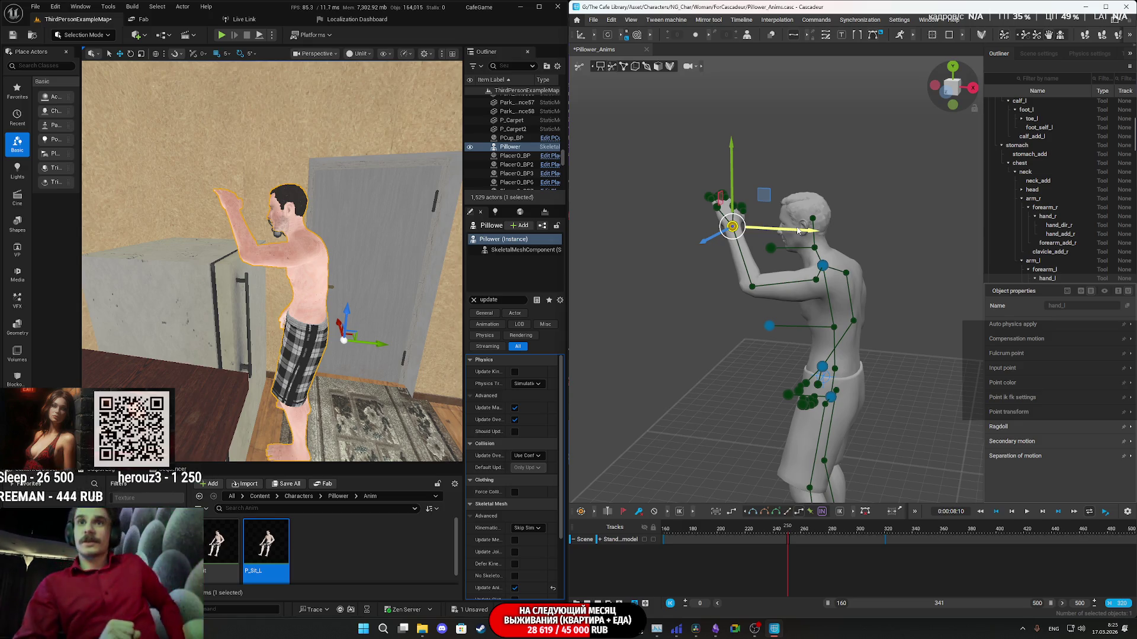
left_click_drag(851, 256, 892, 244, "alt")
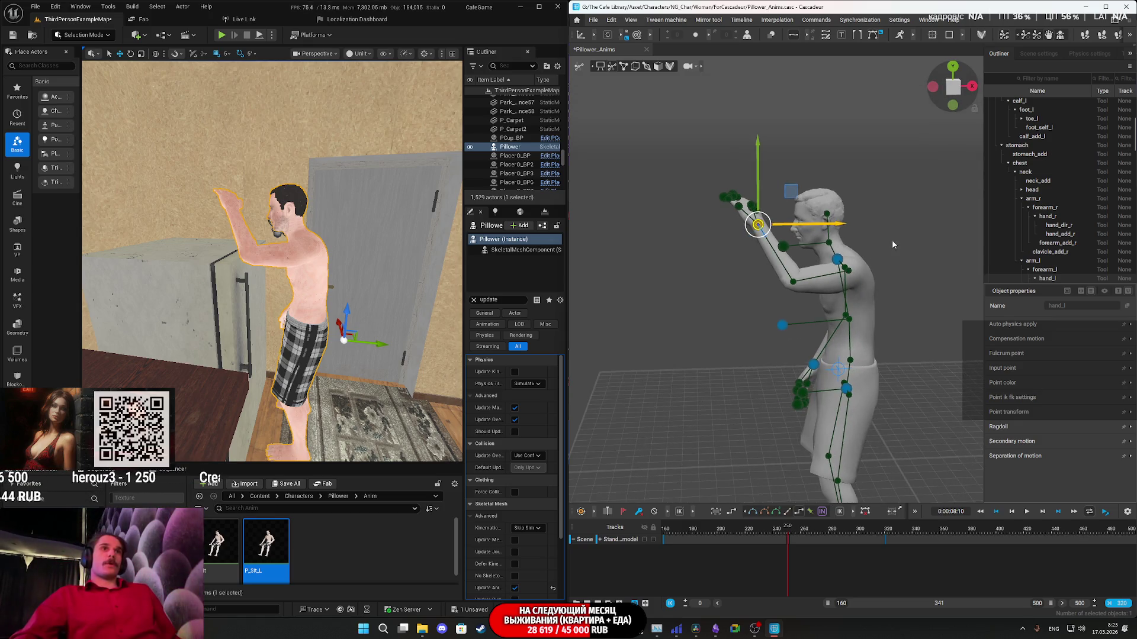
left_click(784, 248)
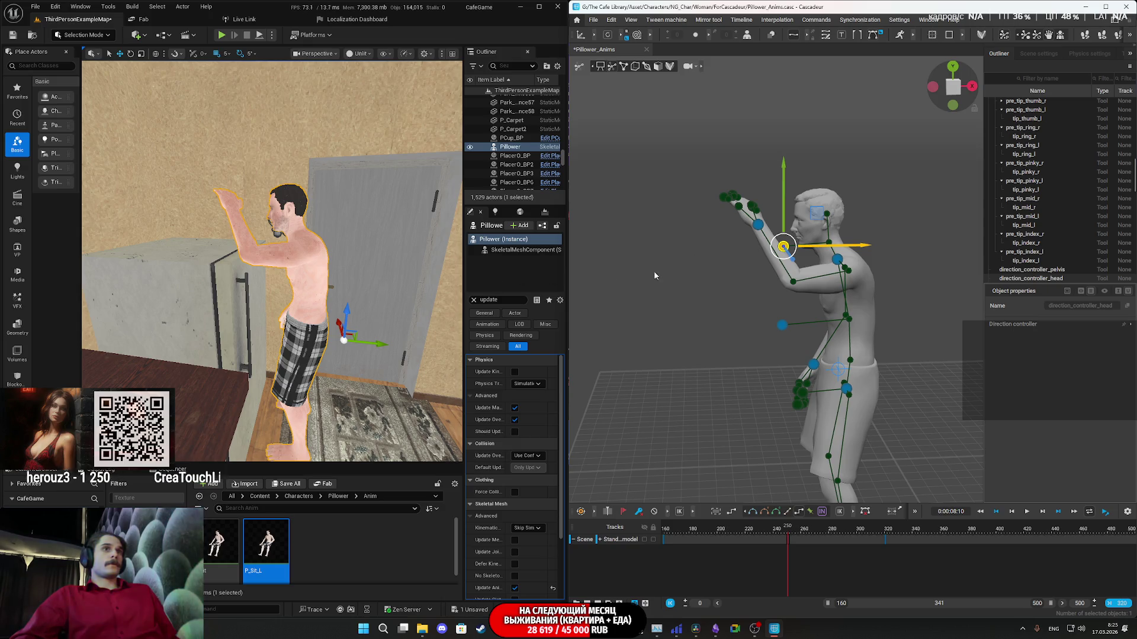
left_click_drag(773, 293, 712, 321, "alt")
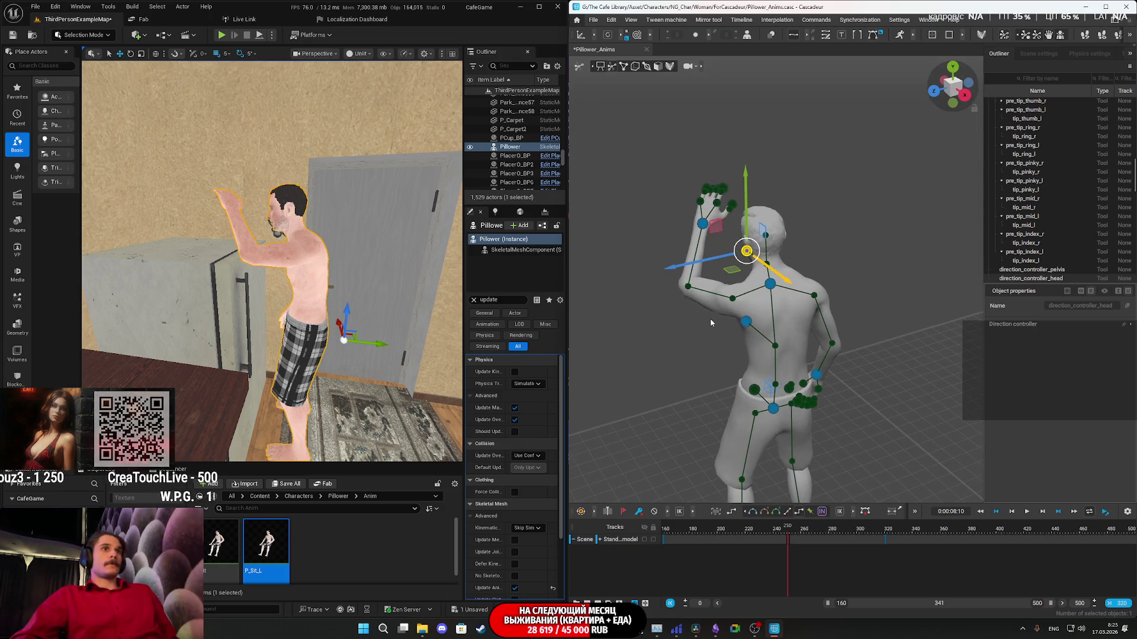
left_click_drag(675, 269, 858, 478)
Check the keyed pose at frame 250, scrub back to 174, and select the 160–320 range.
left_click(775, 533)
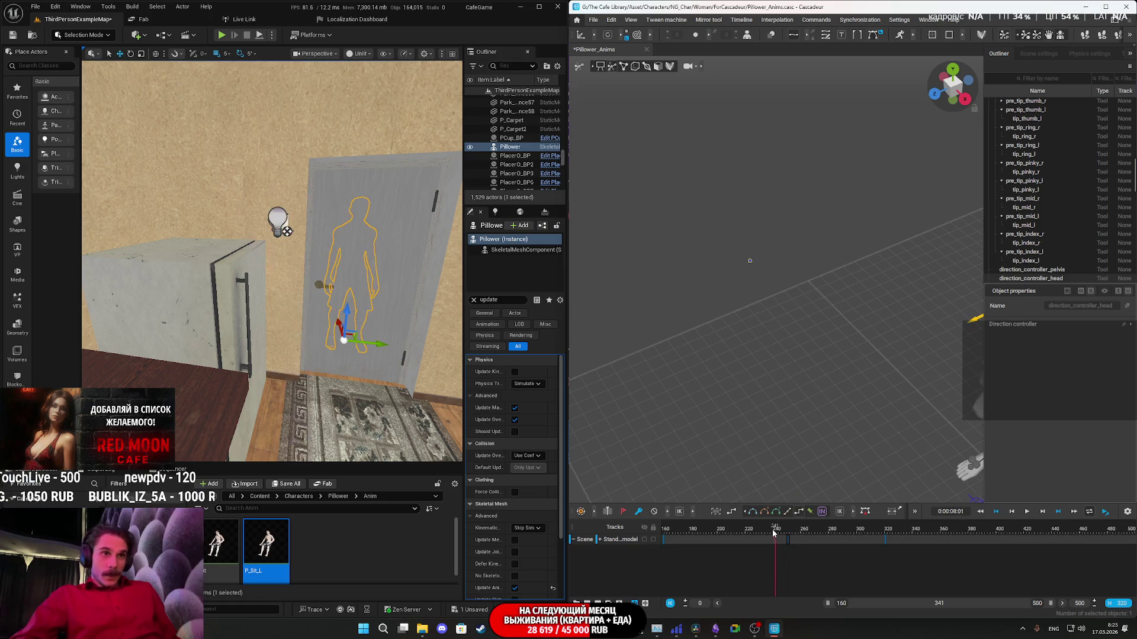
left_click(741, 538)
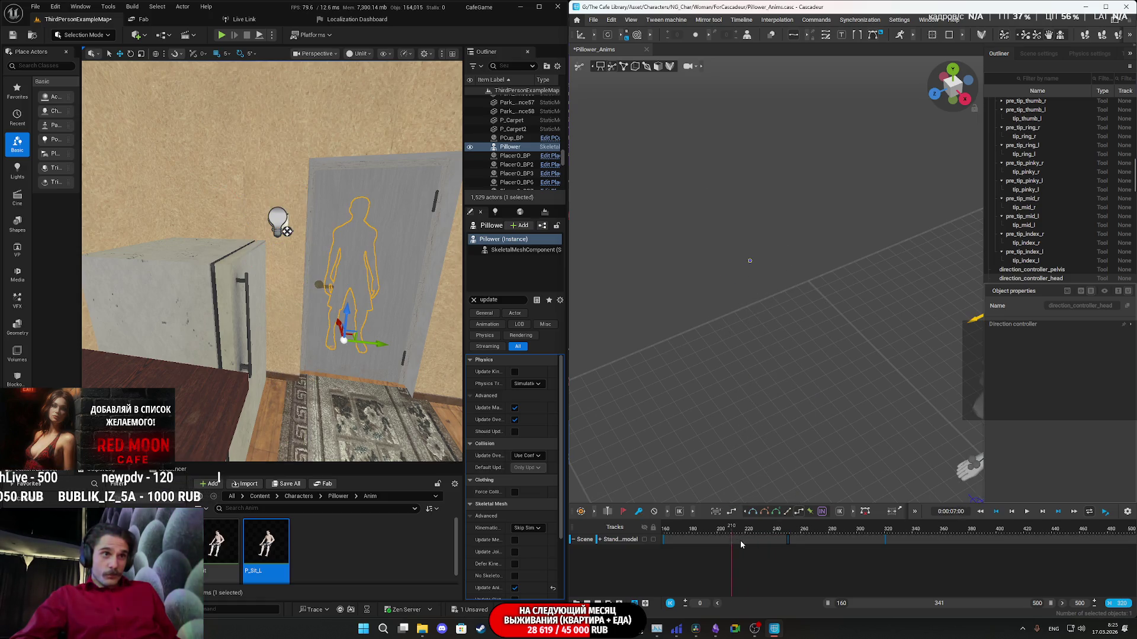
left_click(787, 541)
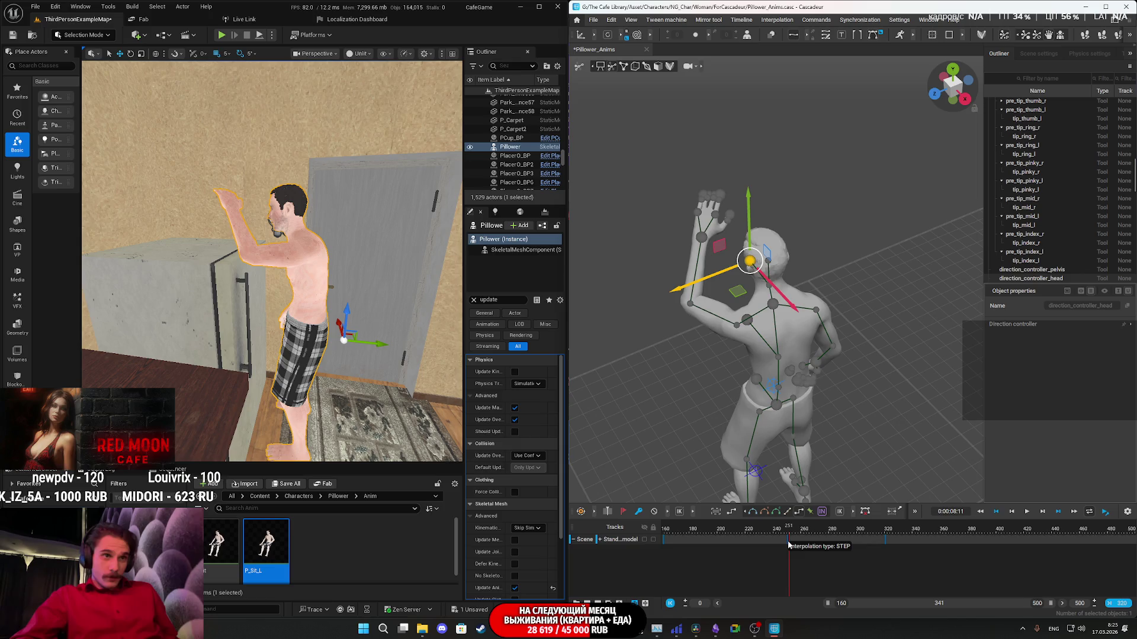
left_click(796, 540)
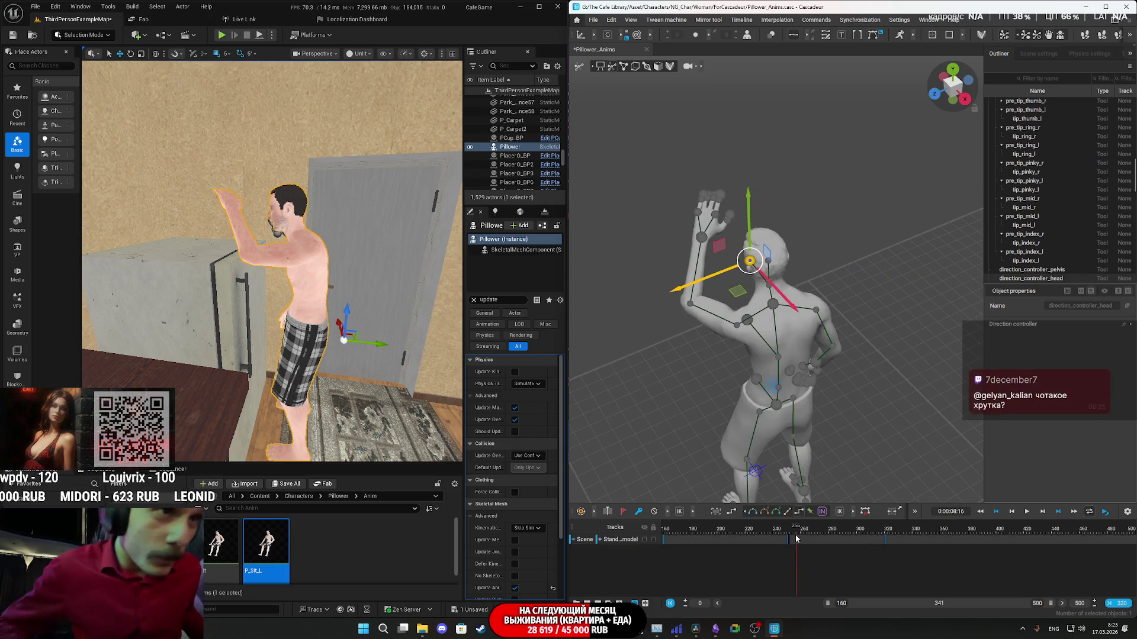
left_click(788, 546)
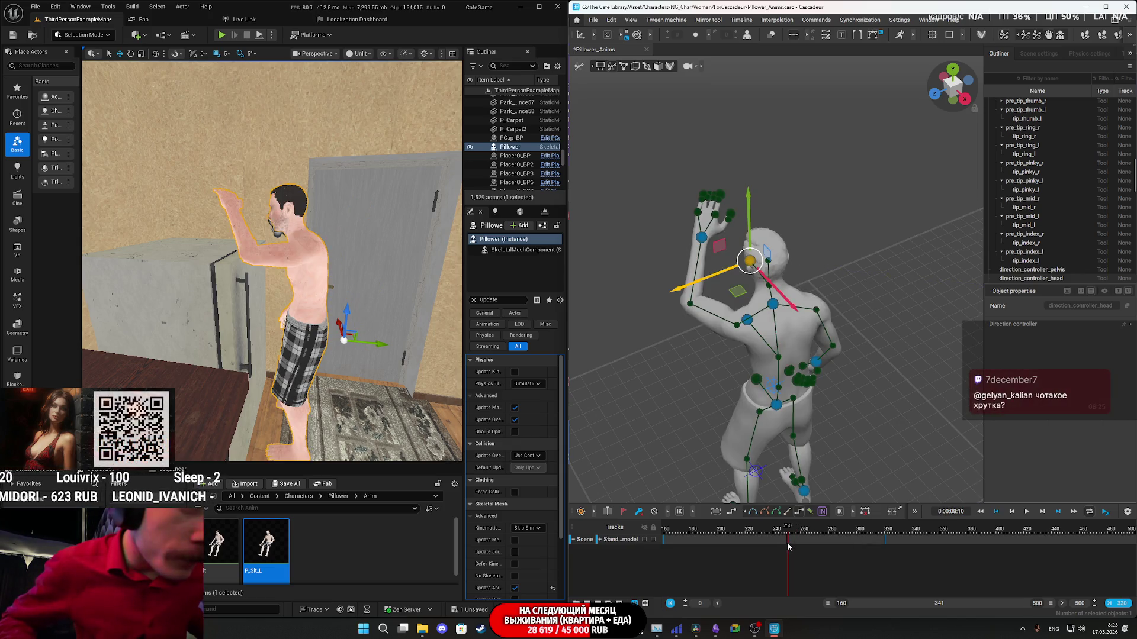
left_click_drag(788, 546, 664, 546)
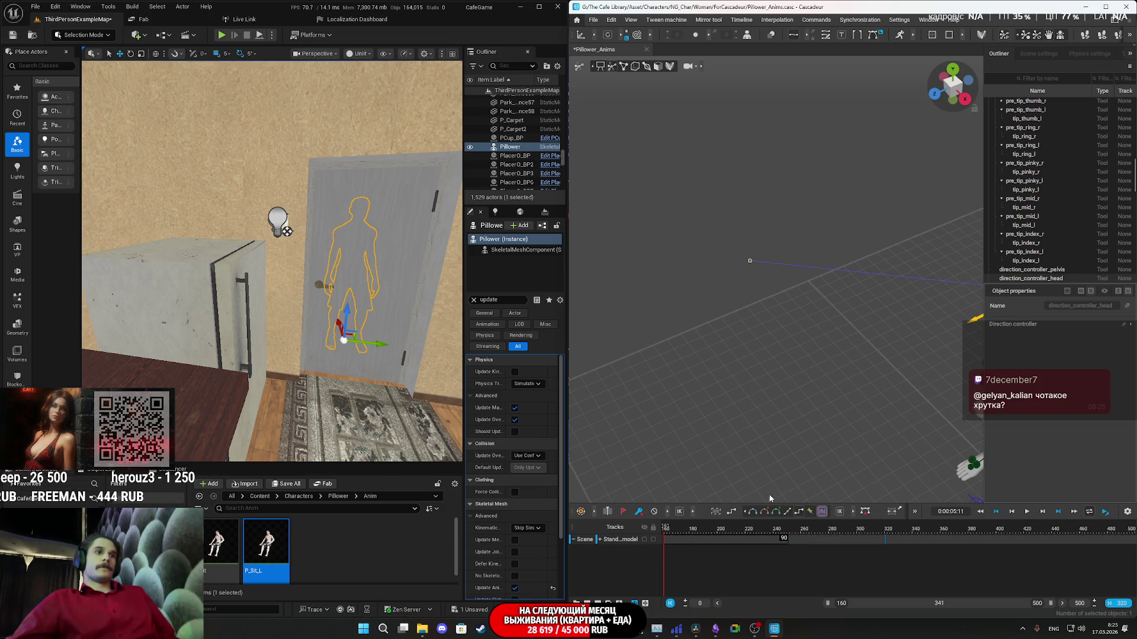
left_click(725, 539)
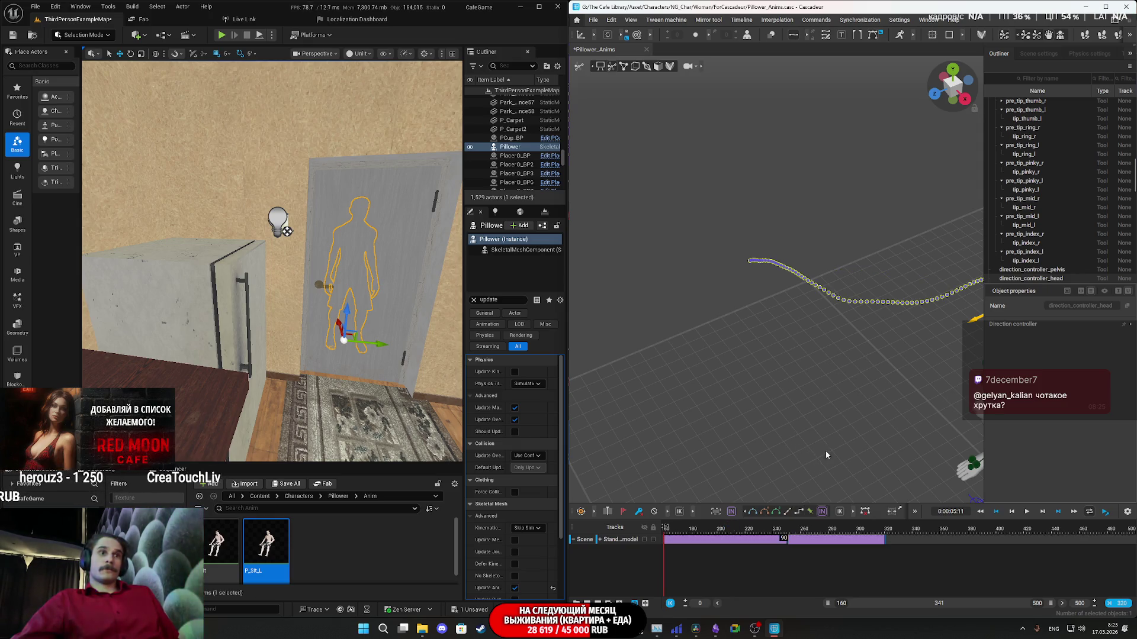
Play and pause the 160–320 reaching animation several times, ending back at frame 160.
key("space")
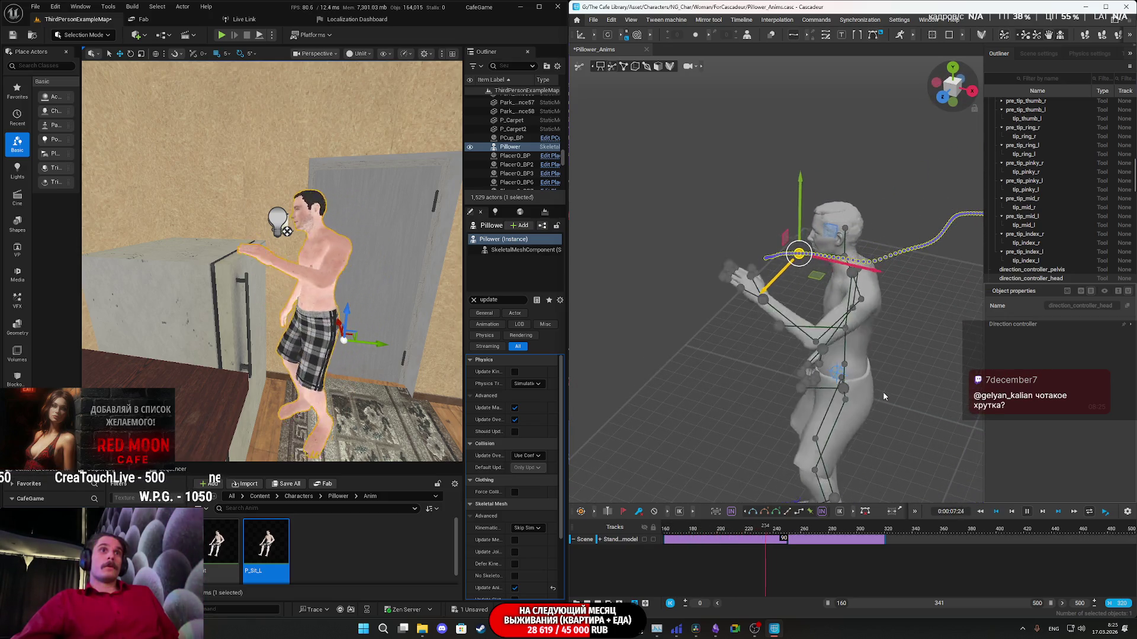
key("space")
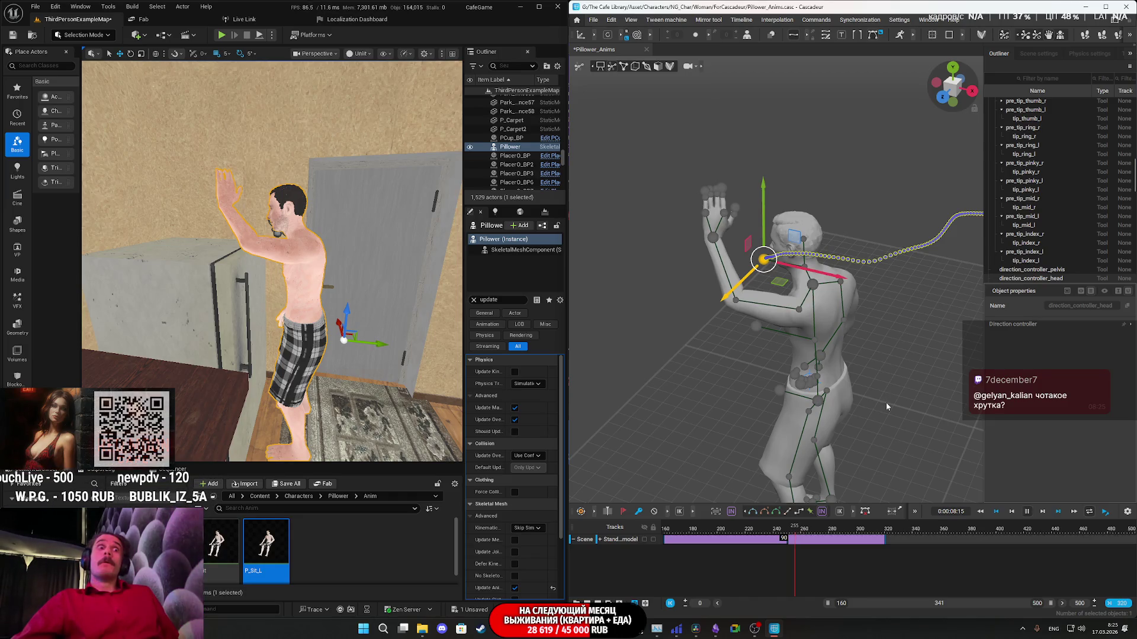
key("space")
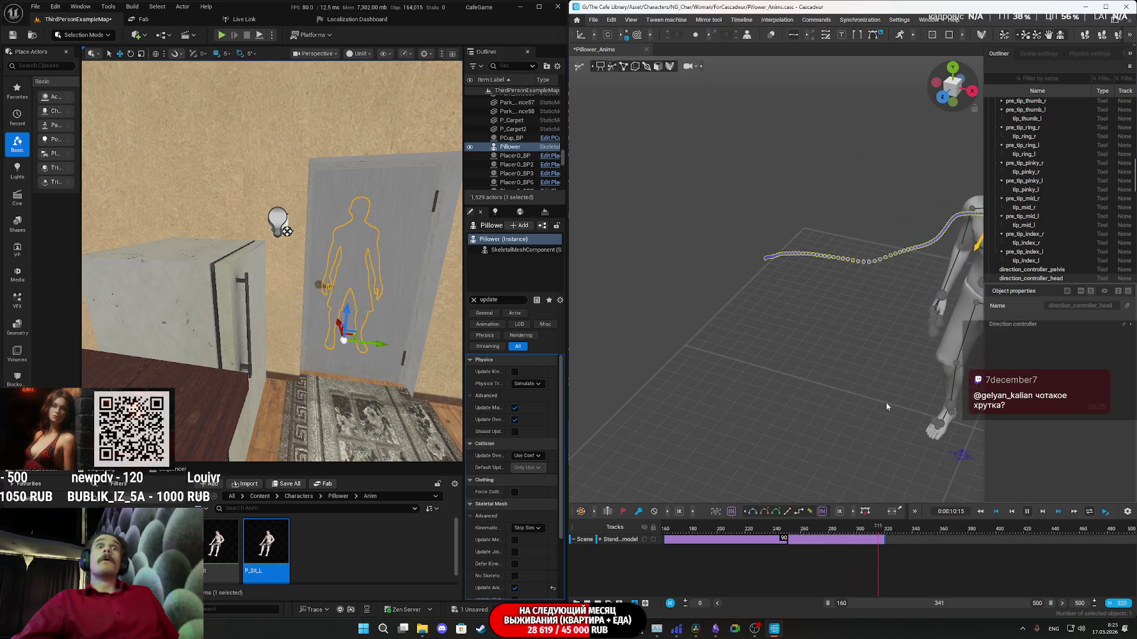
key("space")
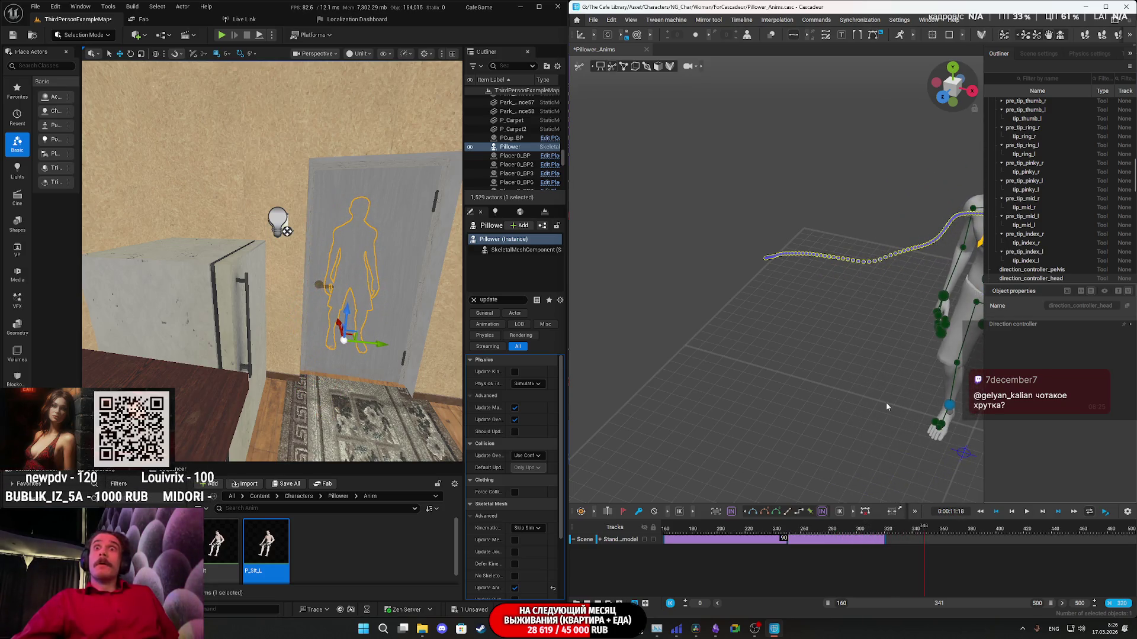
key("Right")
key("Right")
key("Right")
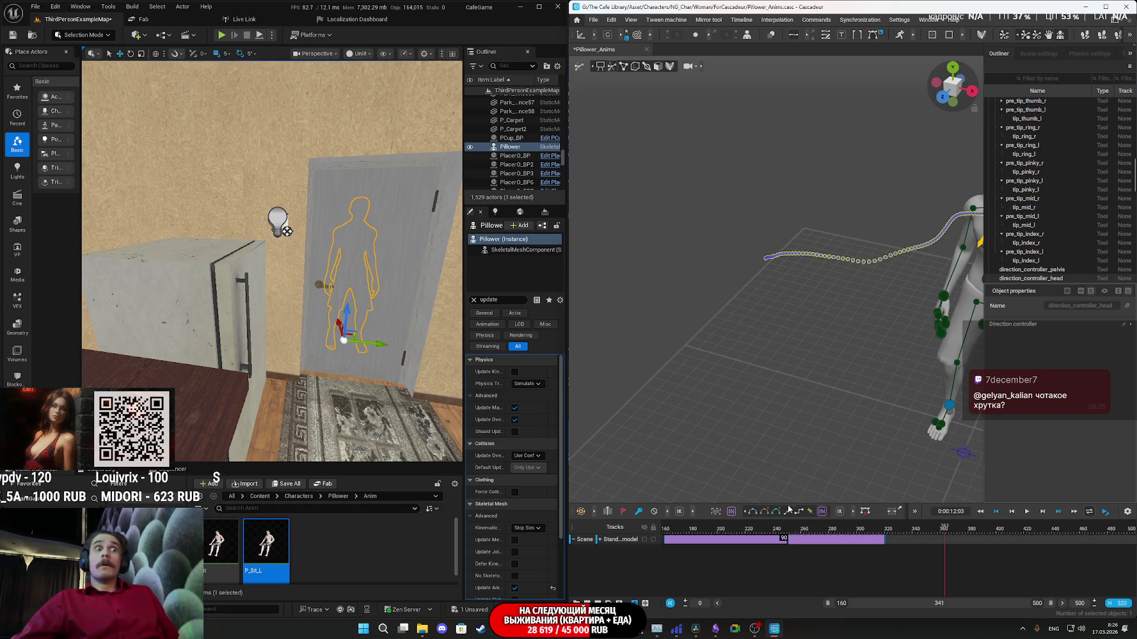
key("space")
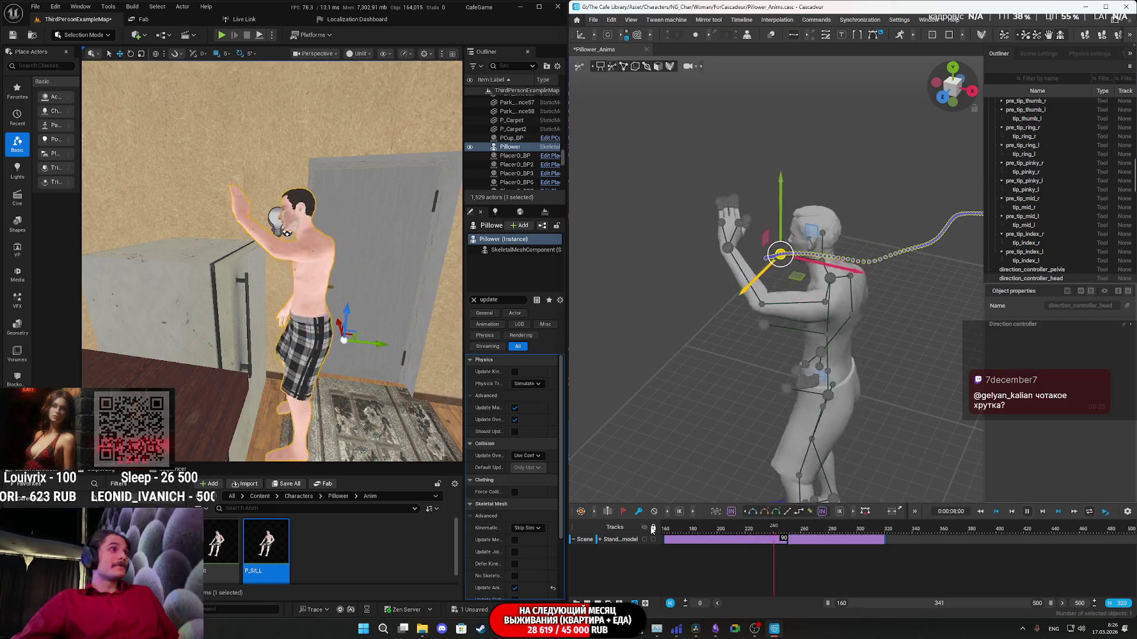
key("space")
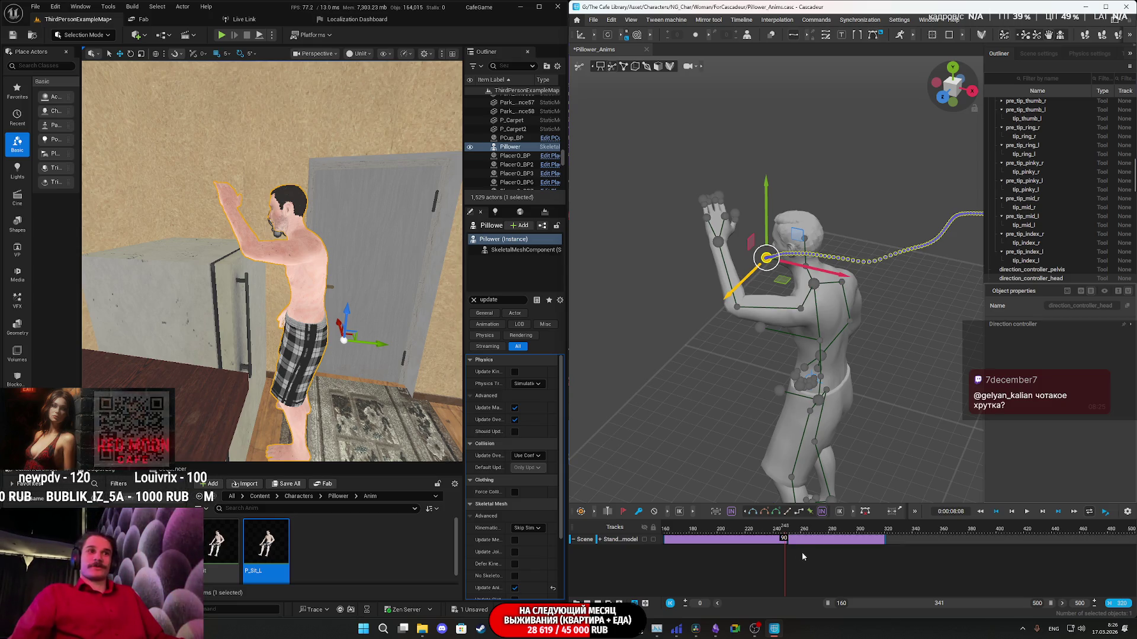
key("space")
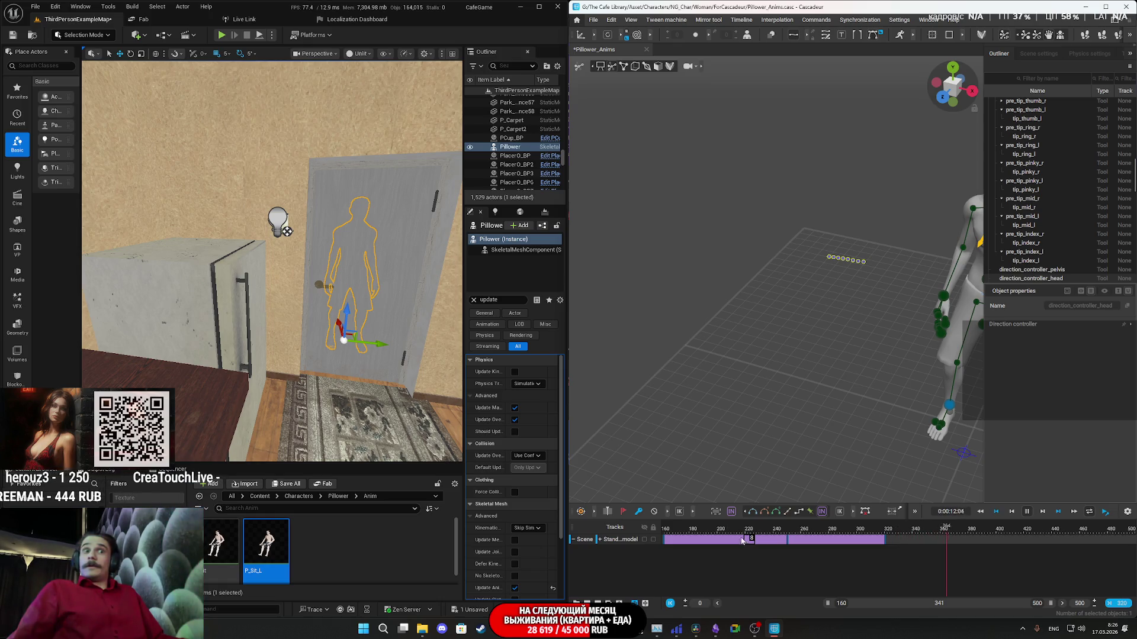
left_click(663, 538)
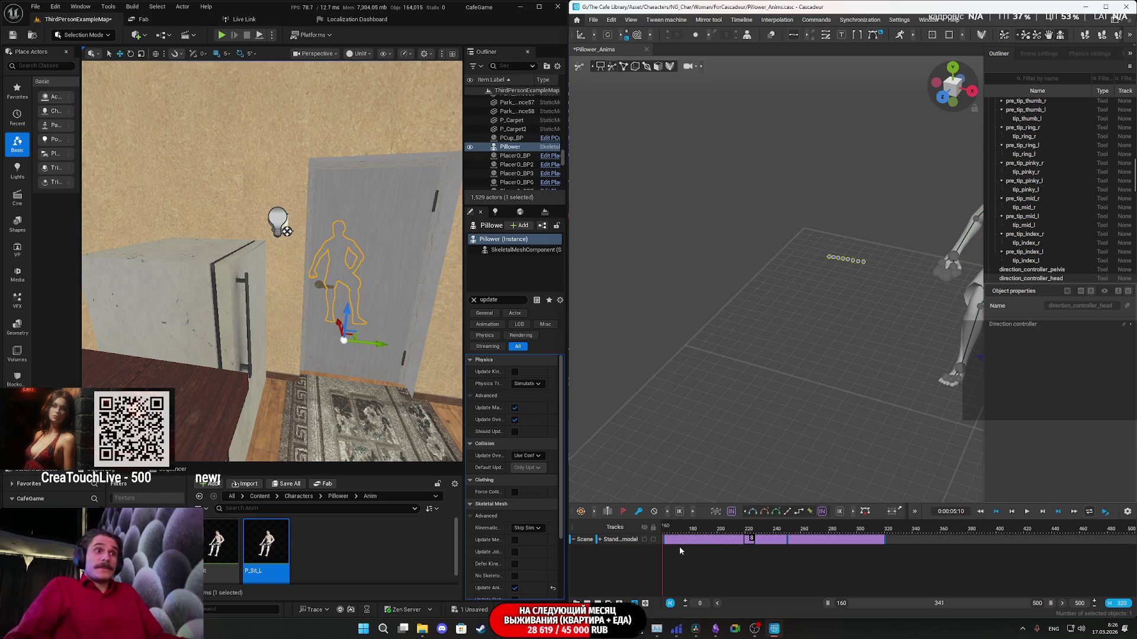
Zoom the timeline and set the working range start to frame 160.
scroll(673, 547, "up", 3)
scroll(669, 544, "up", 2)
left_click(673, 540)
left_click(667, 541)
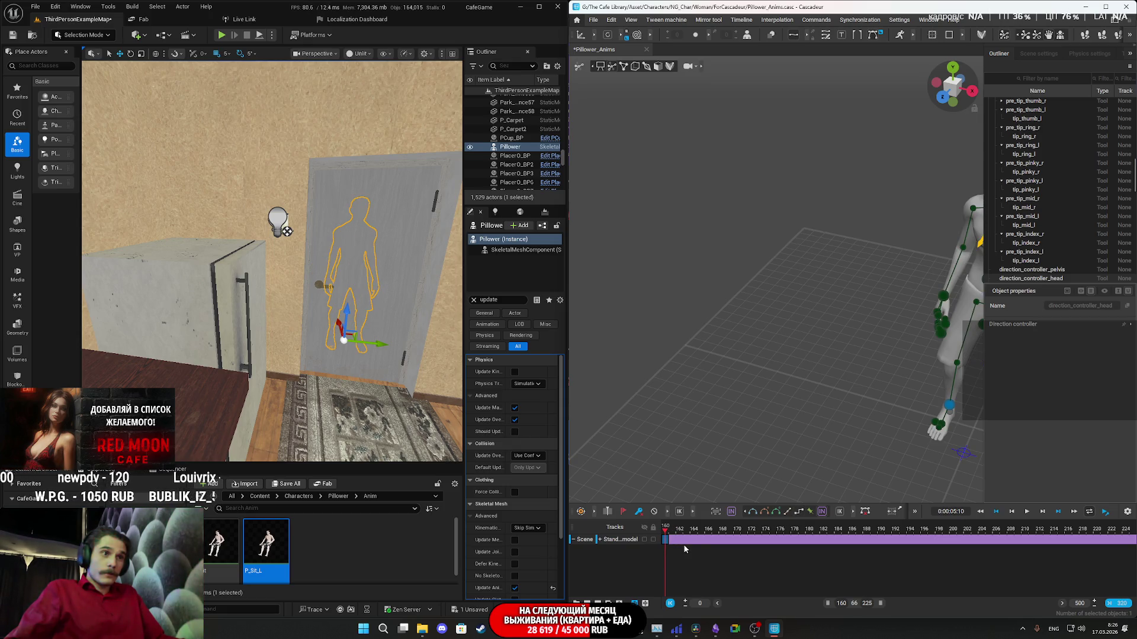
scroll(683, 544, "down", 2)
left_click_drag(818, 603, 940, 607)
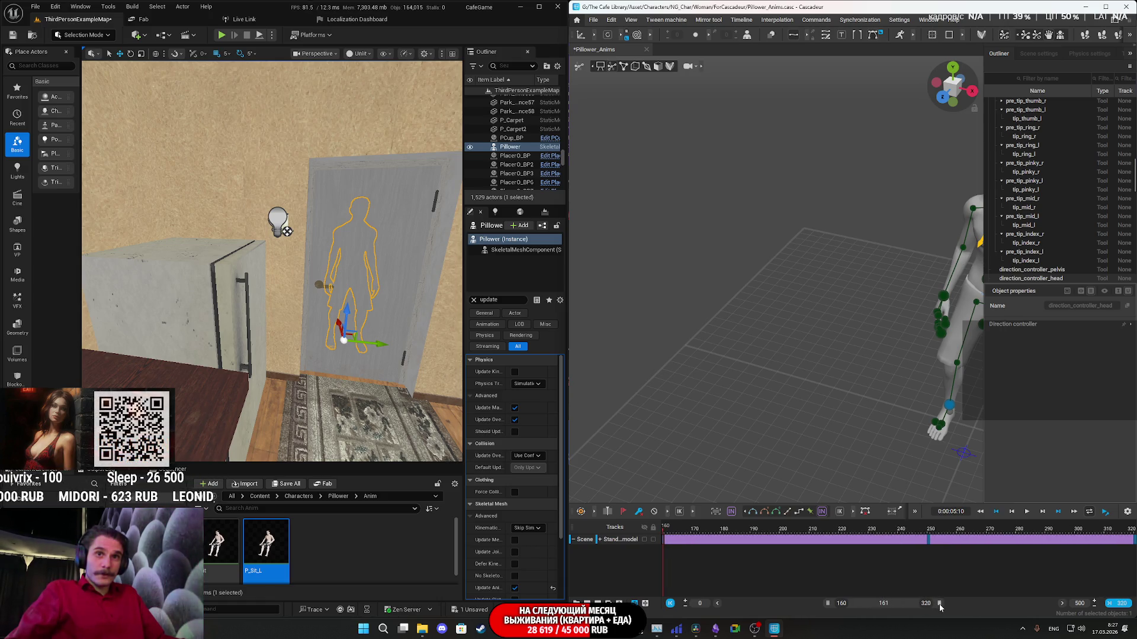
Select the 160–250 interval and apply Step interpolation, ending at frame 260.
left_click(665, 530)
left_click(724, 536)
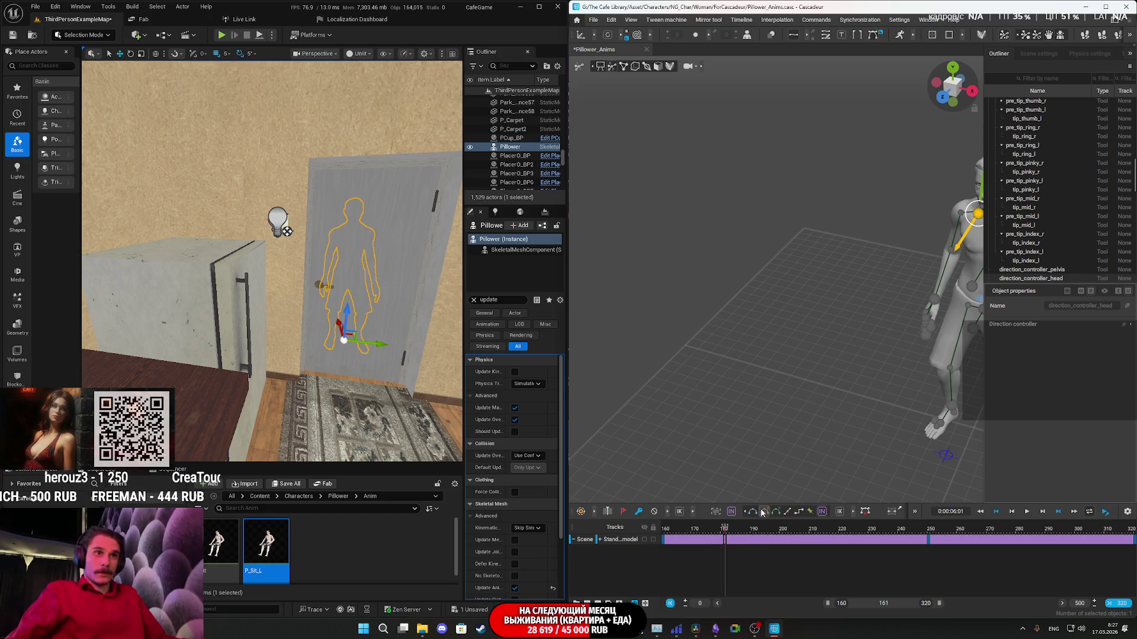
left_click(798, 513)
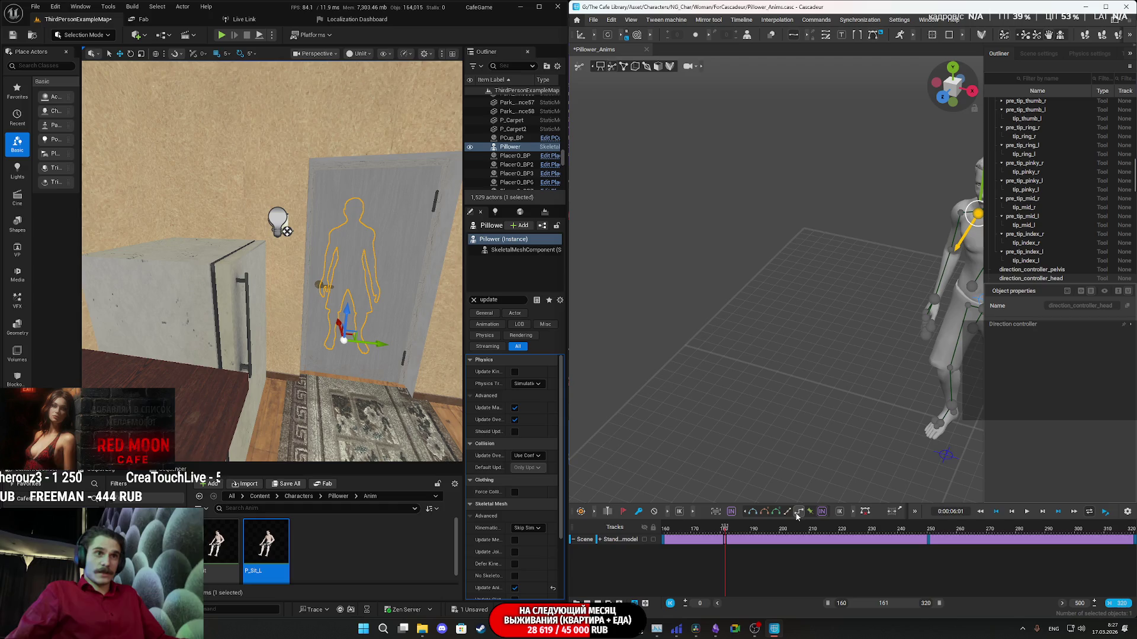
left_click(682, 533)
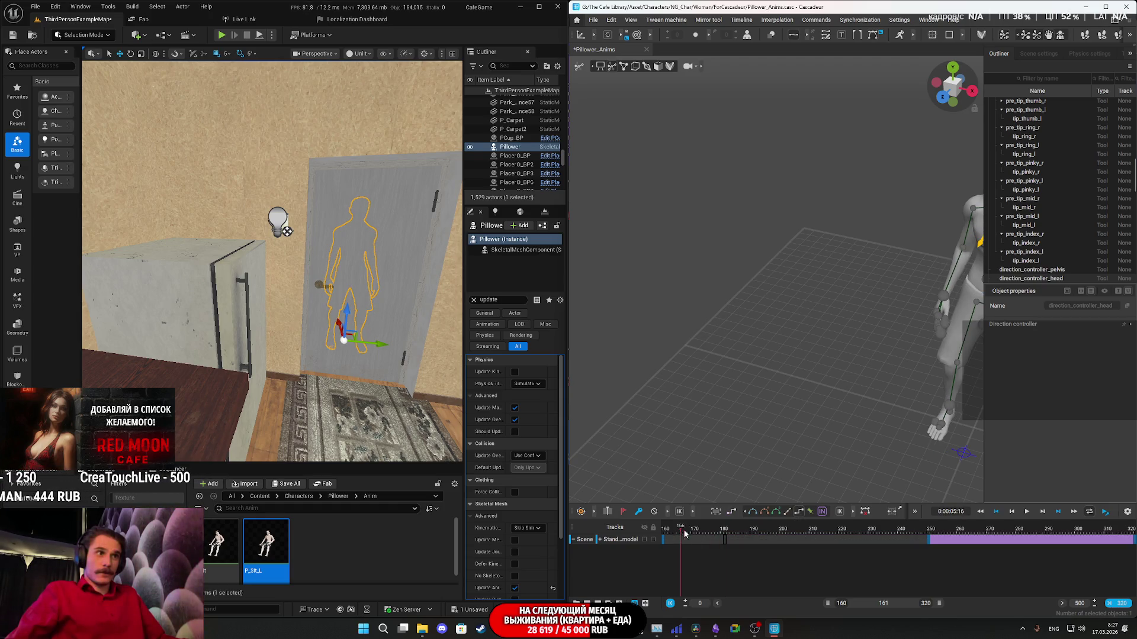
left_click(958, 533)
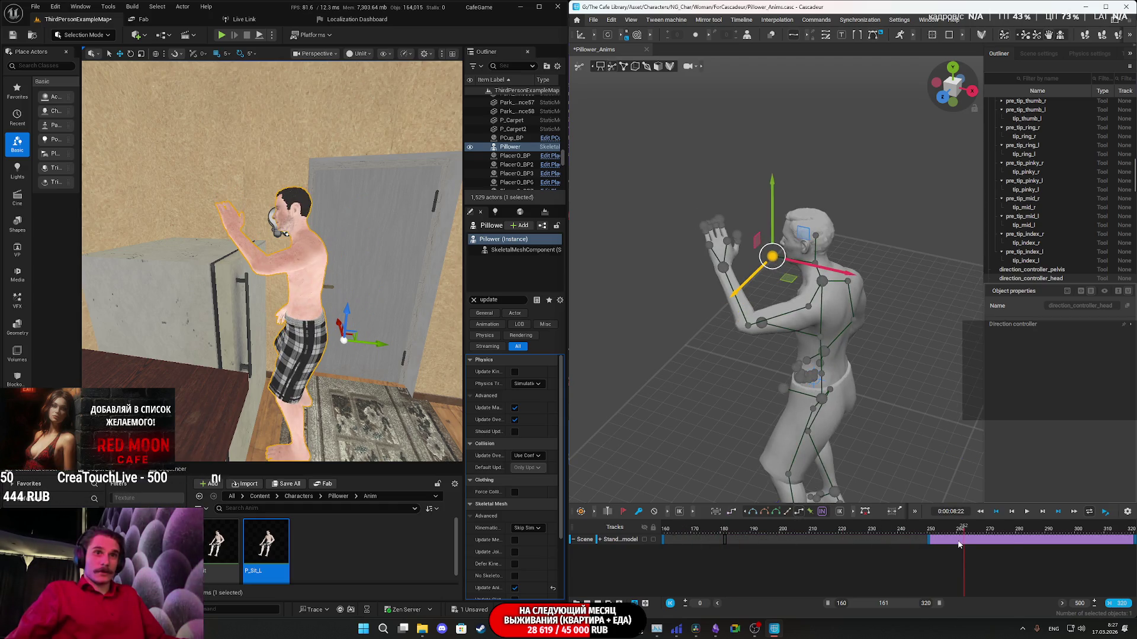
left_click(800, 512)
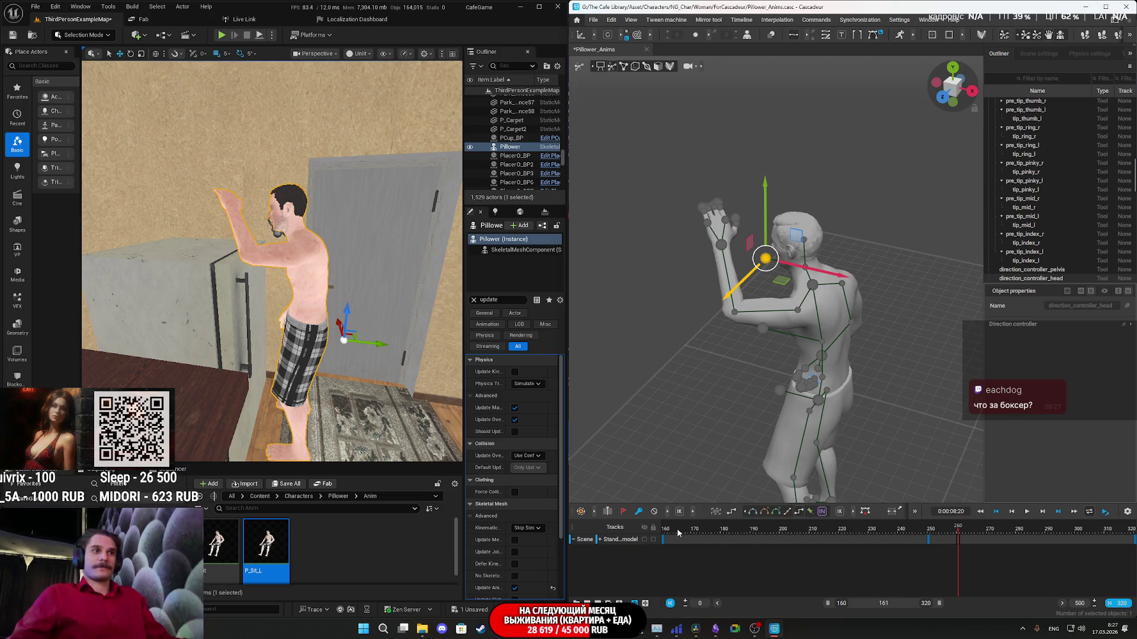
Select frames 160–250 and turn smooth interpolation back on for the interval.
left_click(655, 532)
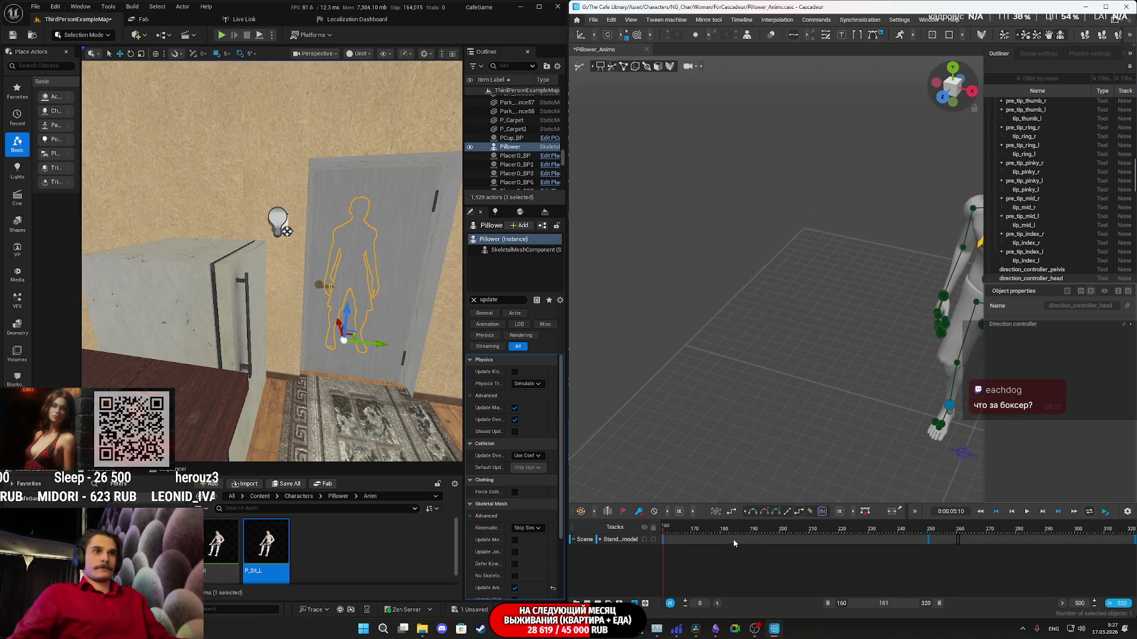
left_click(928, 541)
left_click_drag(928, 541, 659, 541)
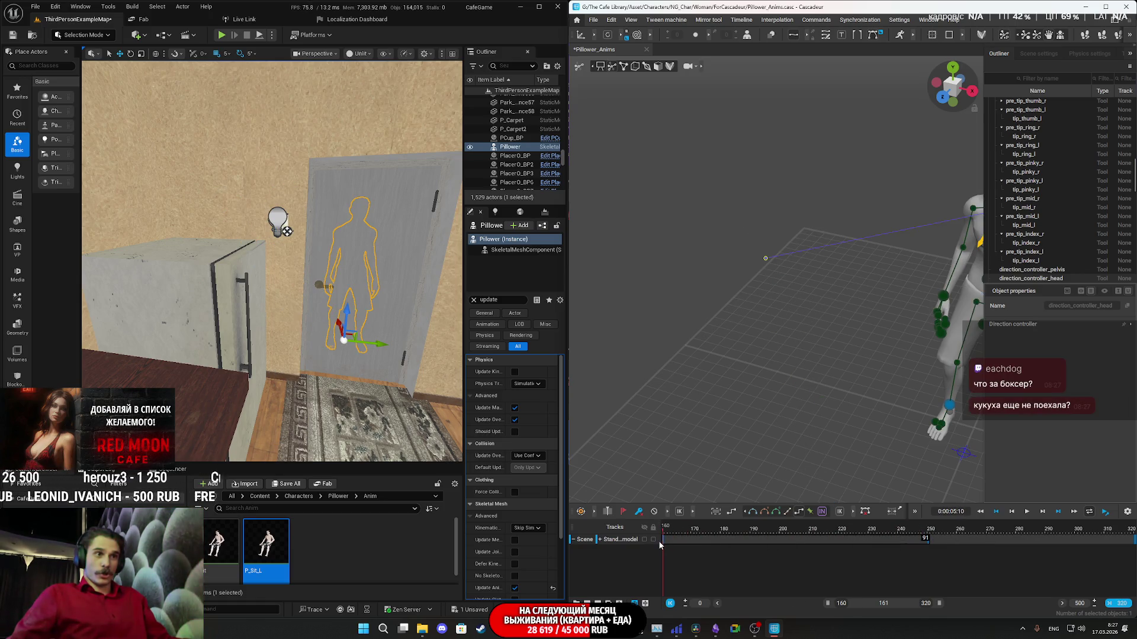
left_click(826, 516)
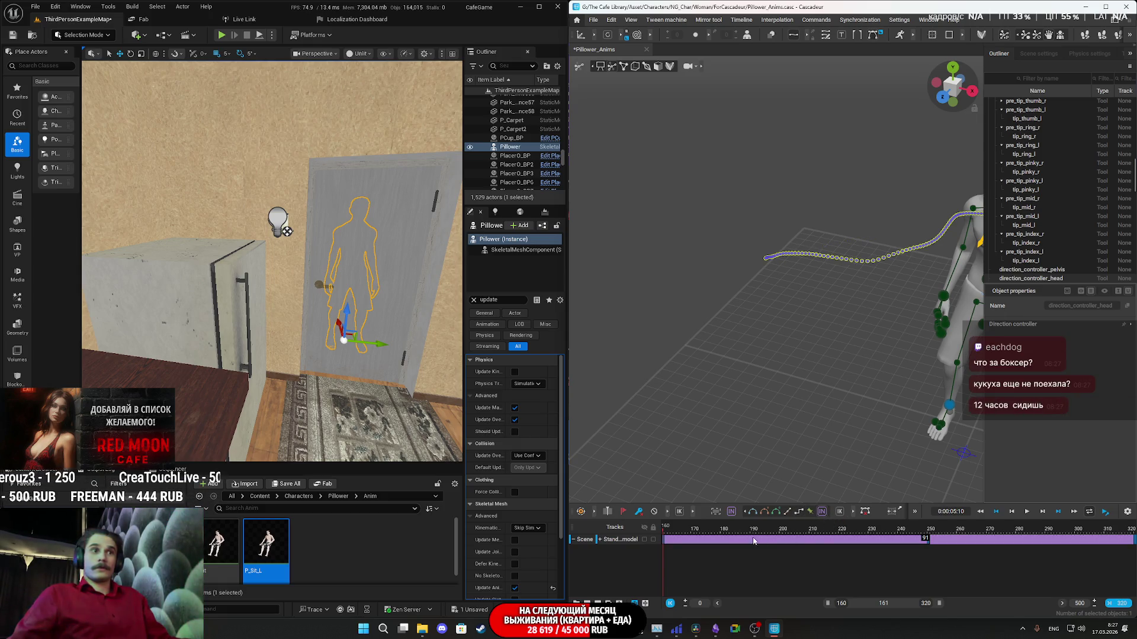
Play the reach from frame 160 several times, stopping on the arms-raised pose.
key("space")
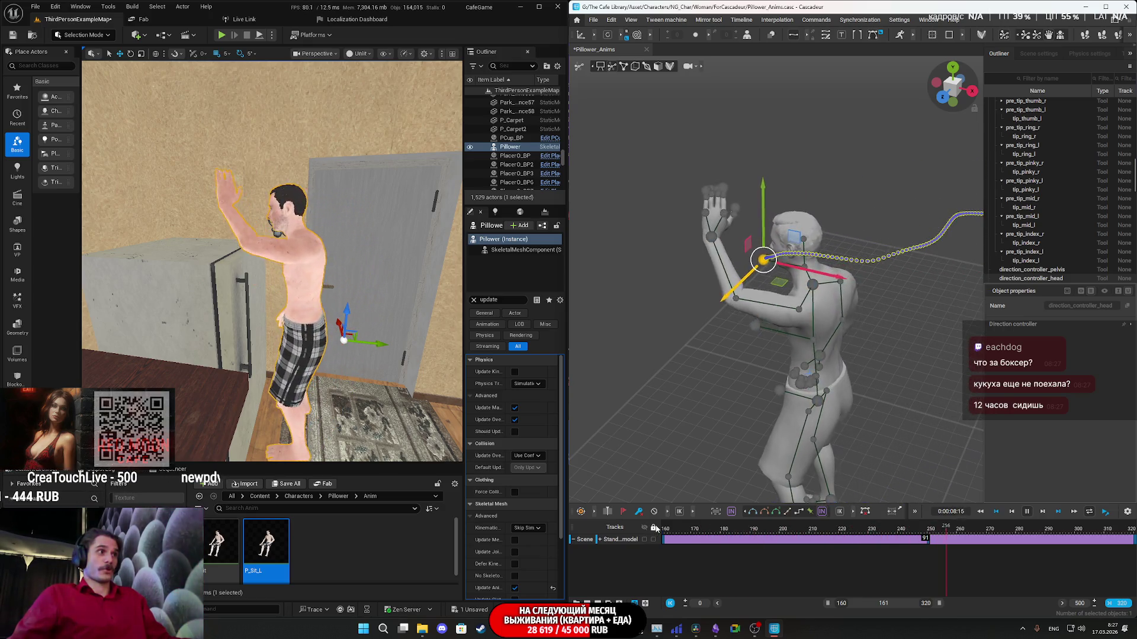
key("space")
left_click(673, 530)
left_click_drag(673, 533, 654, 537)
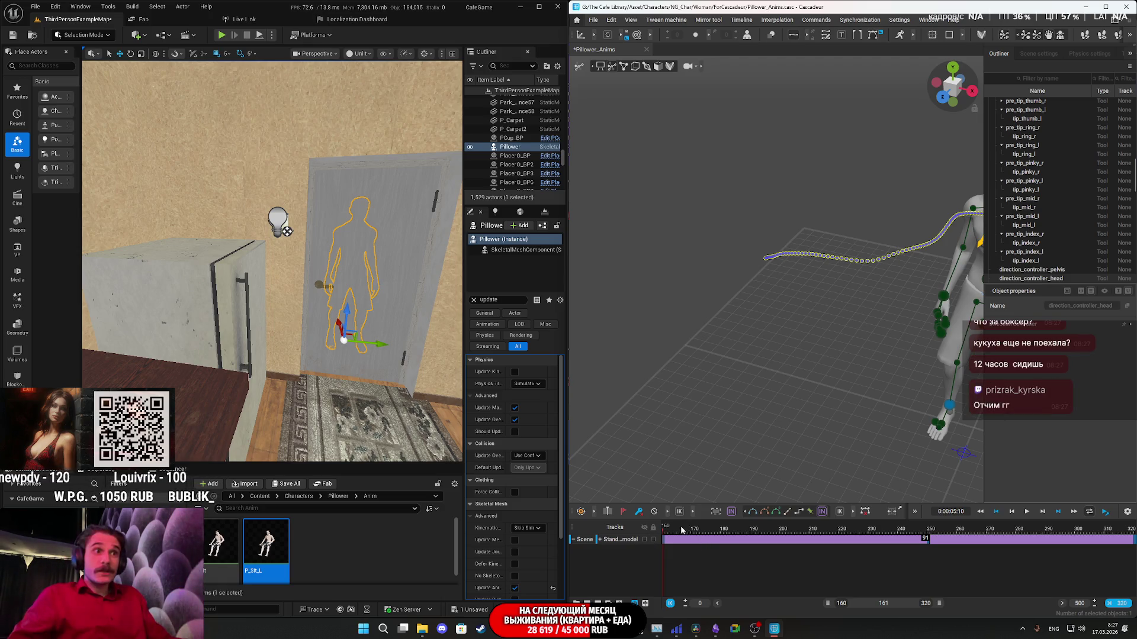
key("space")
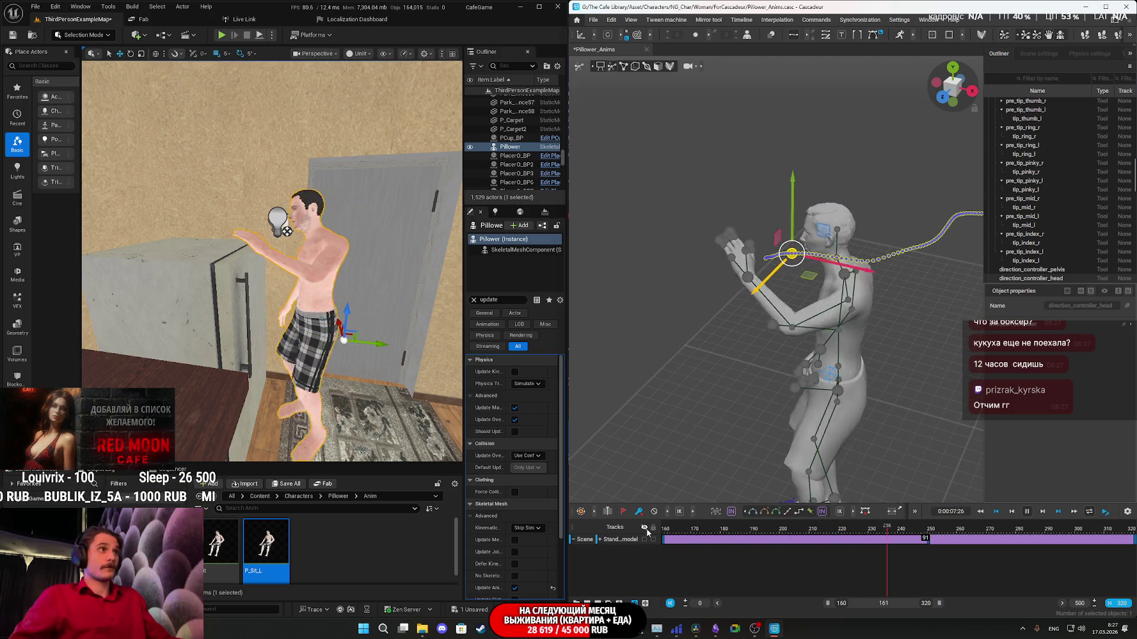
key("space")
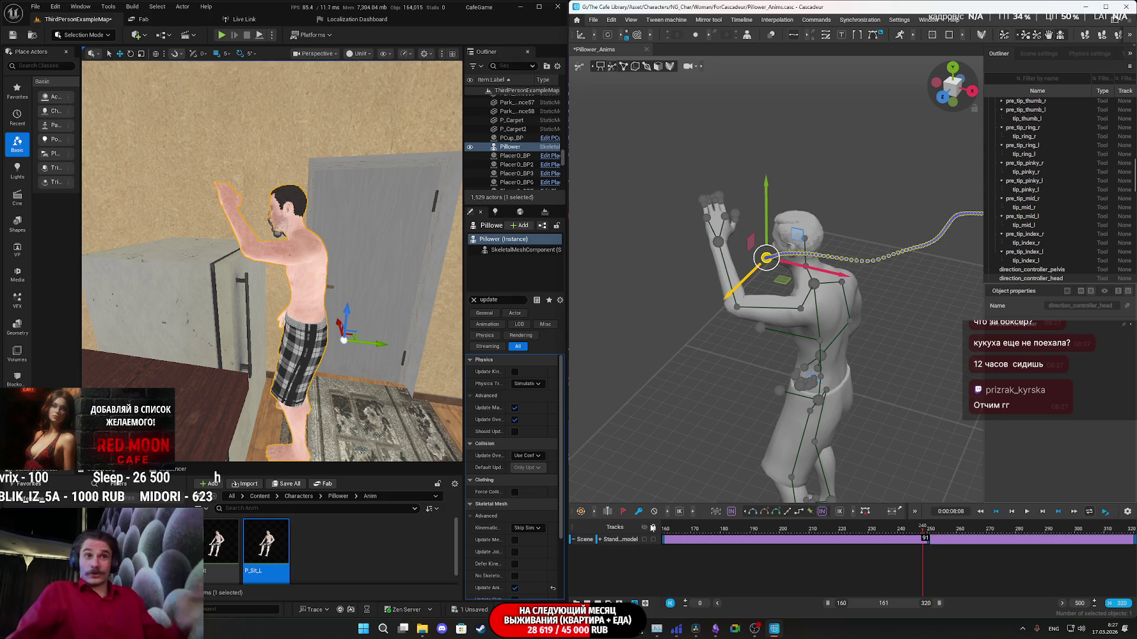
left_click(662, 534)
key("space")
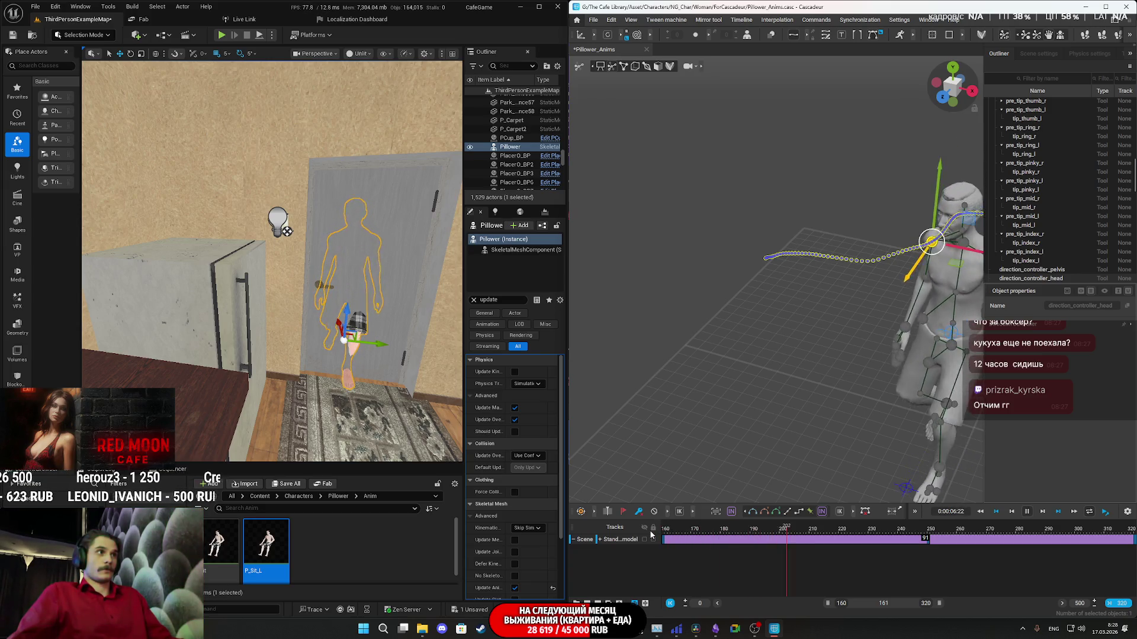
key("space")
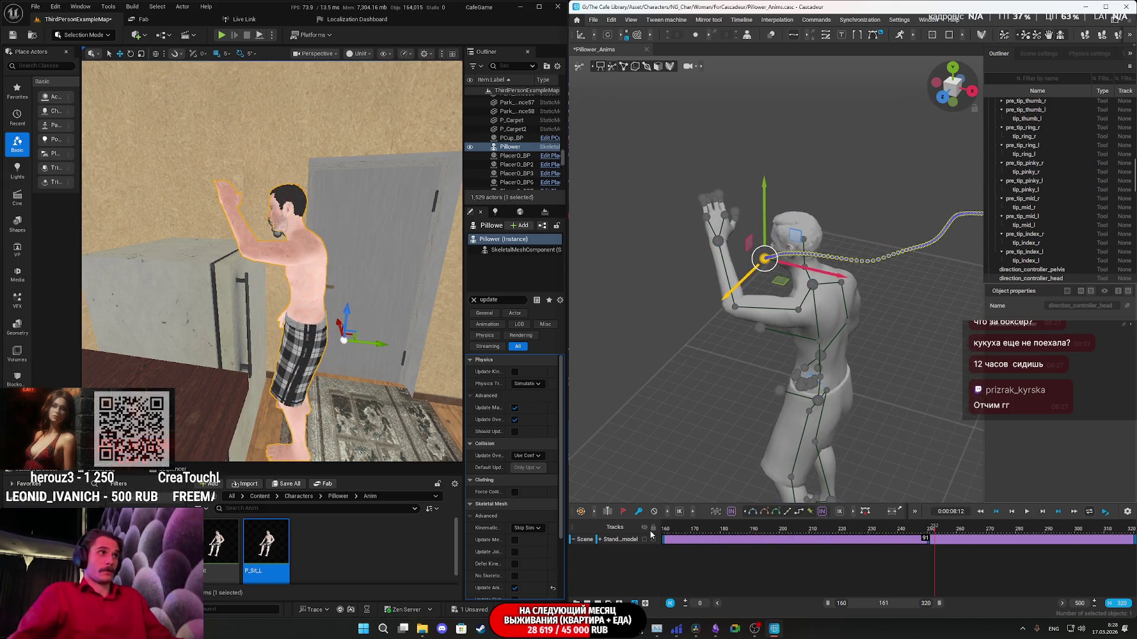
Scrub to frame 250, back to about 167, and replay the animation.
left_click_drag(933, 530, 949, 542)
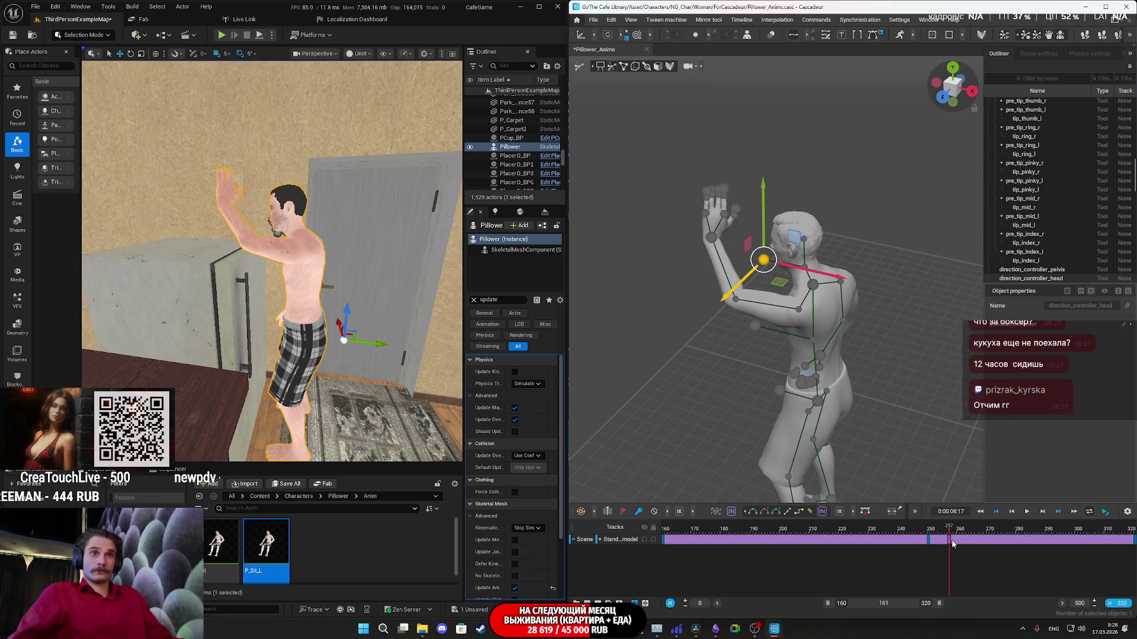
mouse_move(952, 543)
left_mouse_down()
mouse_move(924, 543)
mouse_move(946, 542)
left_mouse_up()
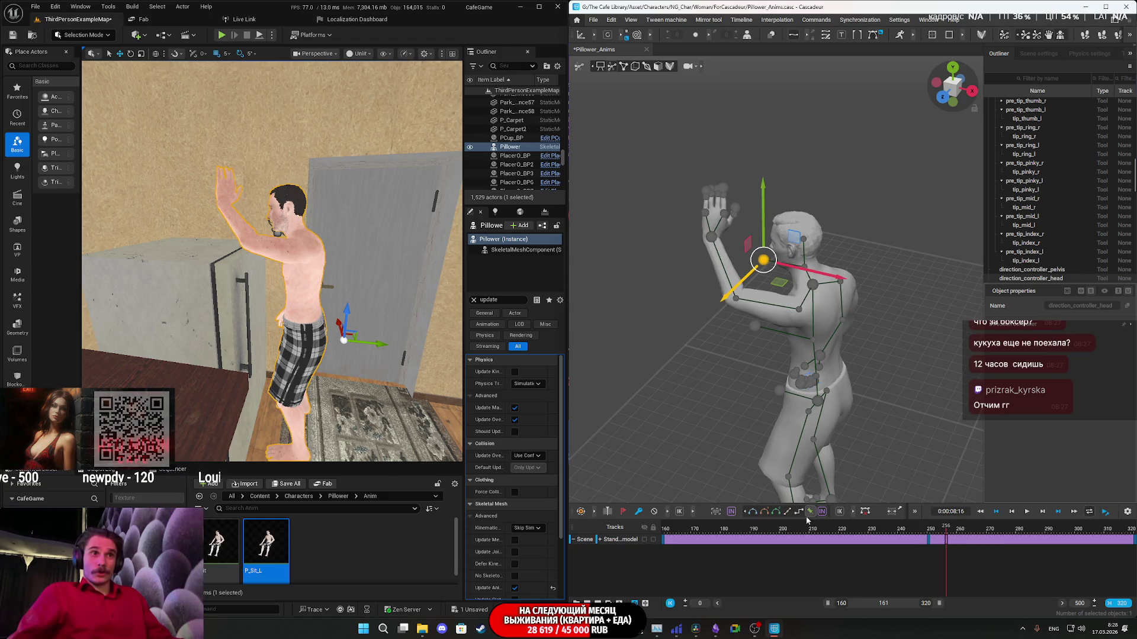
left_click_drag(799, 540, 682, 543)
key("space")
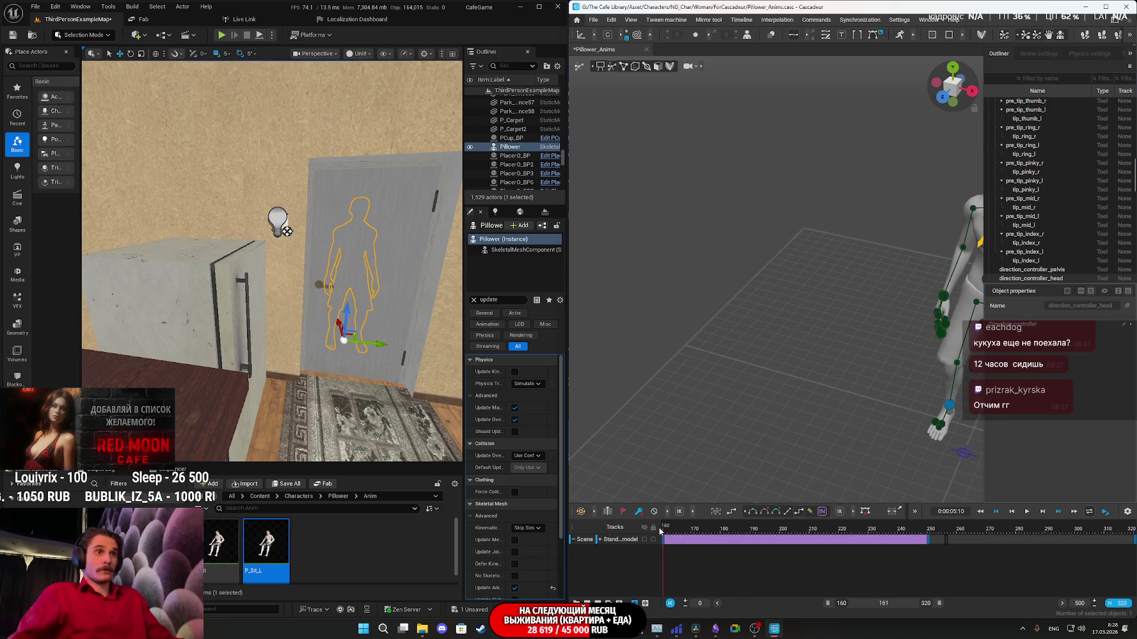
key("space")
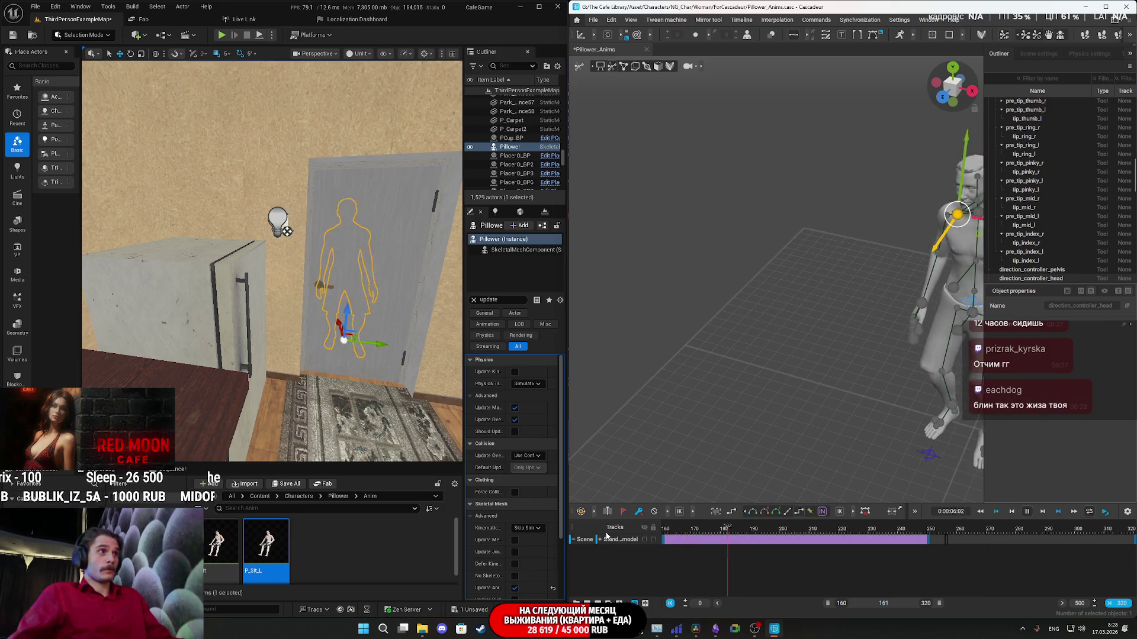
Stop playback at frame 224, then select the feet controllers and slide them sideways along X.
key("space")
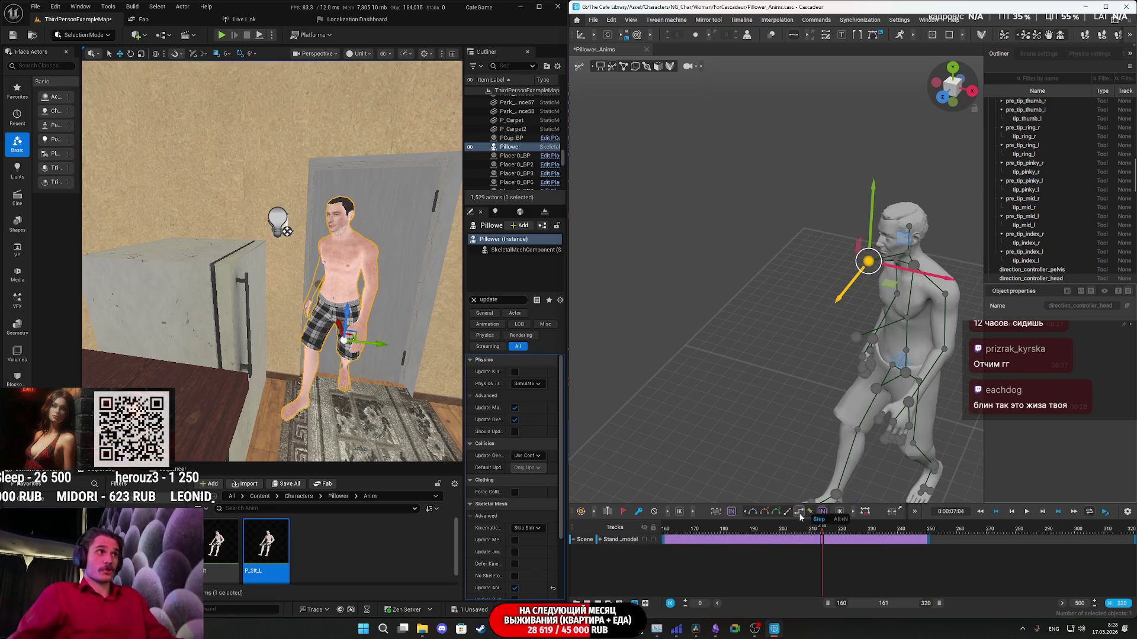
mouse_move(825, 537)
left_mouse_down()
mouse_move(854, 539)
mouse_move(774, 542)
mouse_move(798, 546)
left_mouse_up()
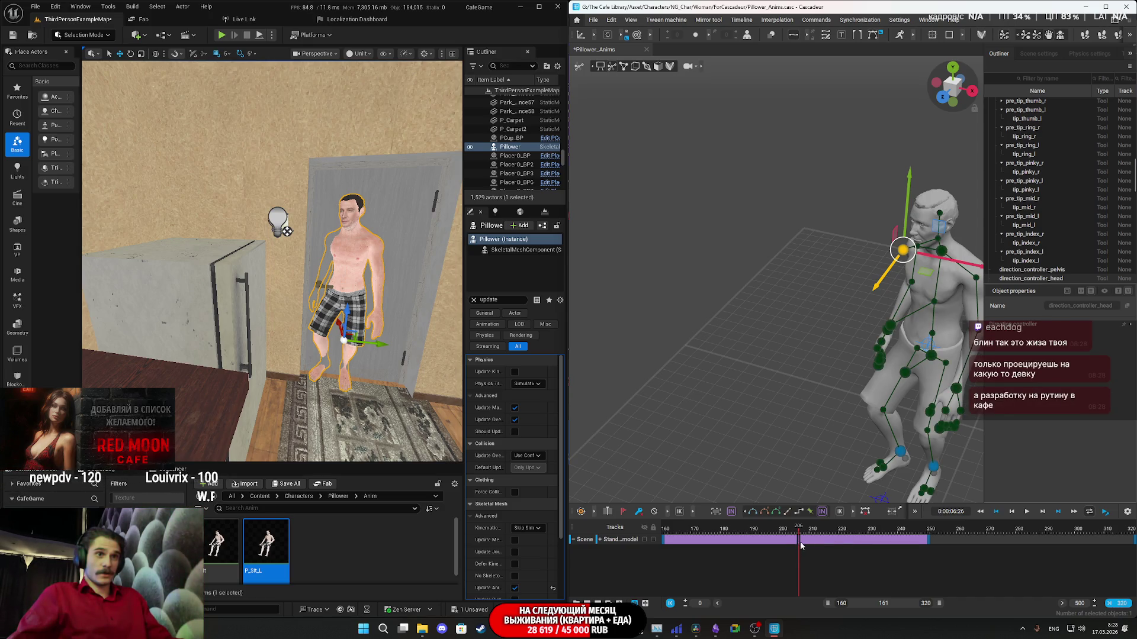
mouse_move(858, 450)
right_mouse_down()
mouse_move(939, 435)
mouse_move(872, 412)
right_mouse_up()
left_click_drag(872, 412, 771, 400)
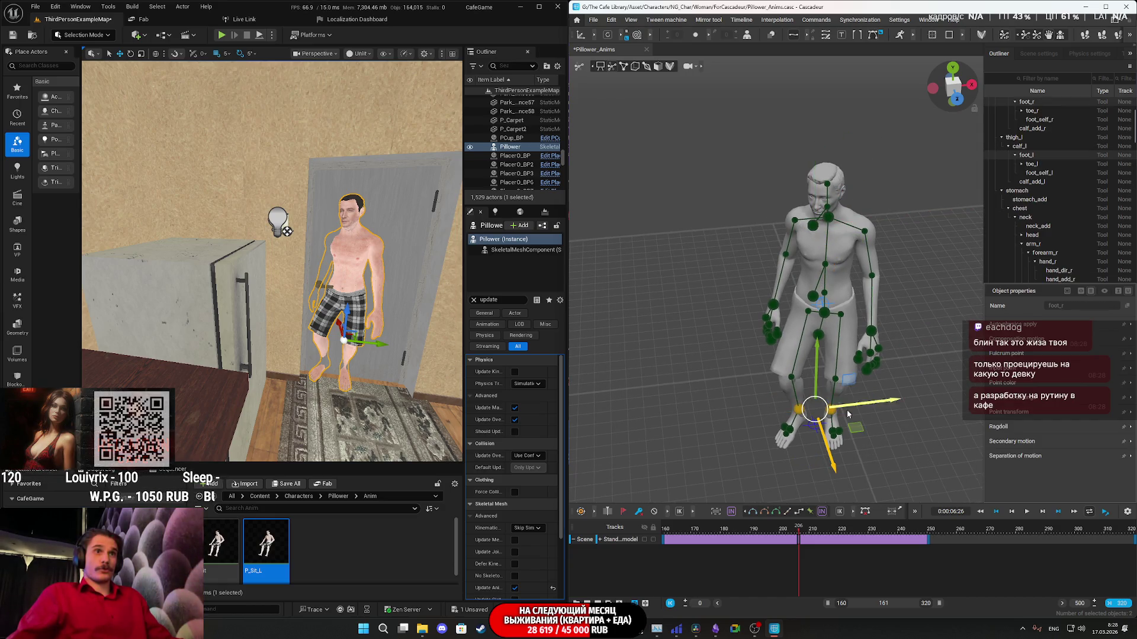
left_click(880, 402)
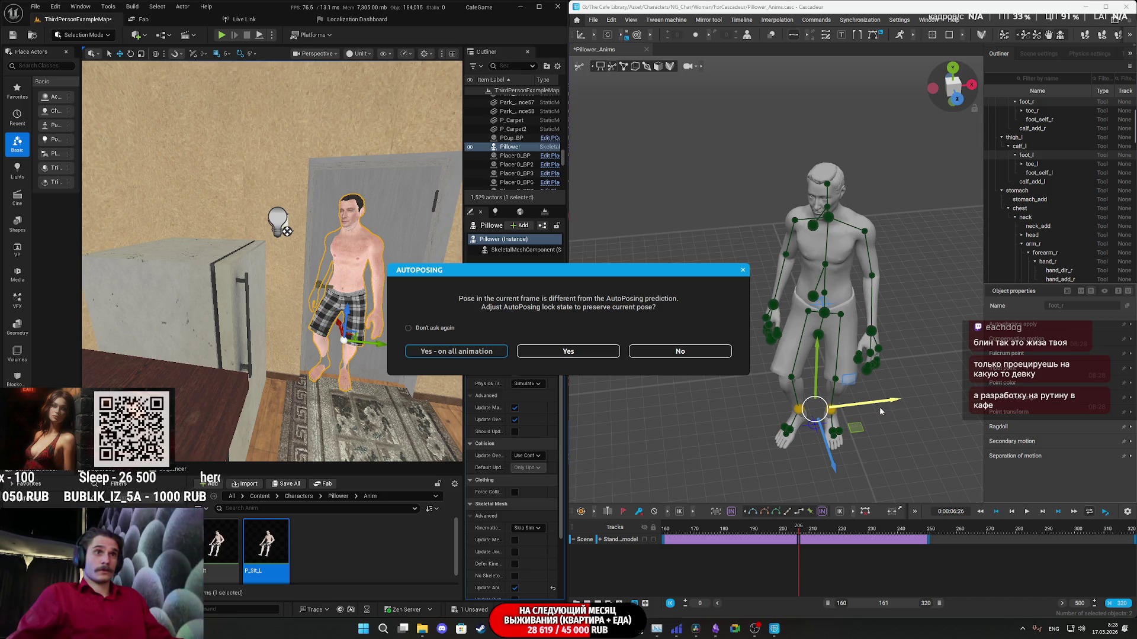
key("Return")
left_click_drag(881, 406, 893, 405)
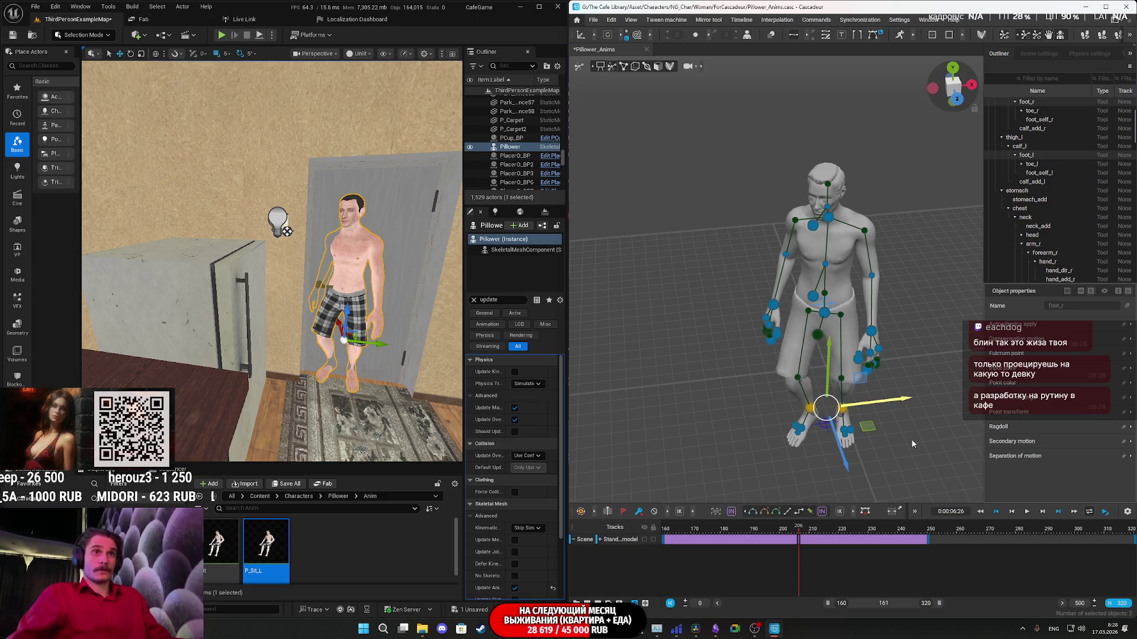
Select the character's main body controllers and shift the whole character slightly to the right.
mouse_move(919, 458)
left_mouse_down()
mouse_move(665, 180)
mouse_move(683, 168)
left_mouse_up()
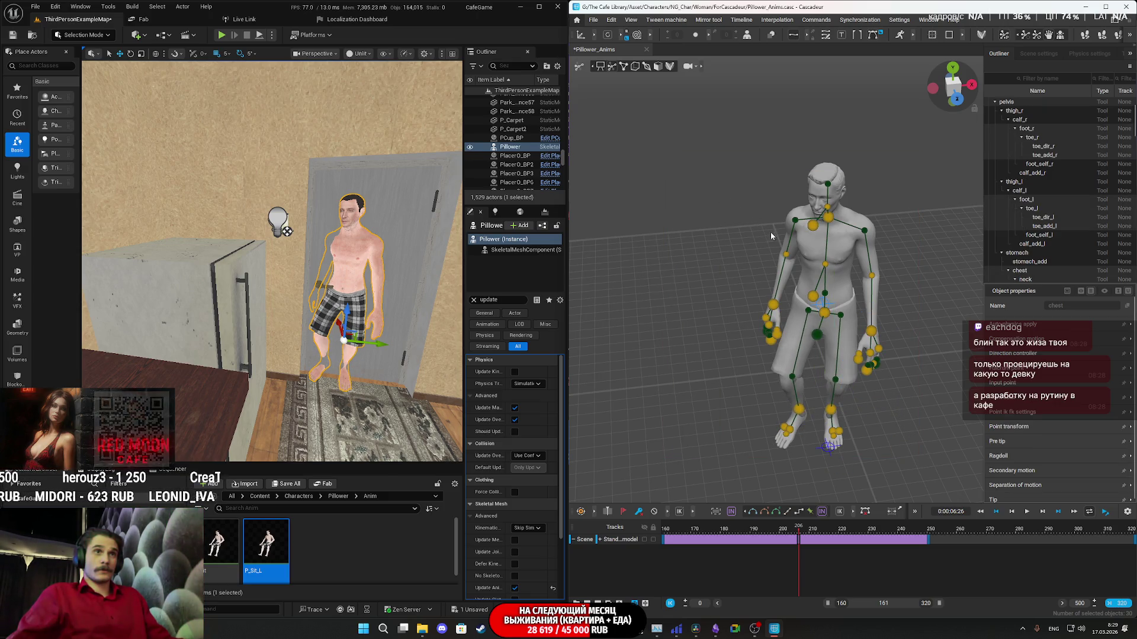
left_click(927, 452)
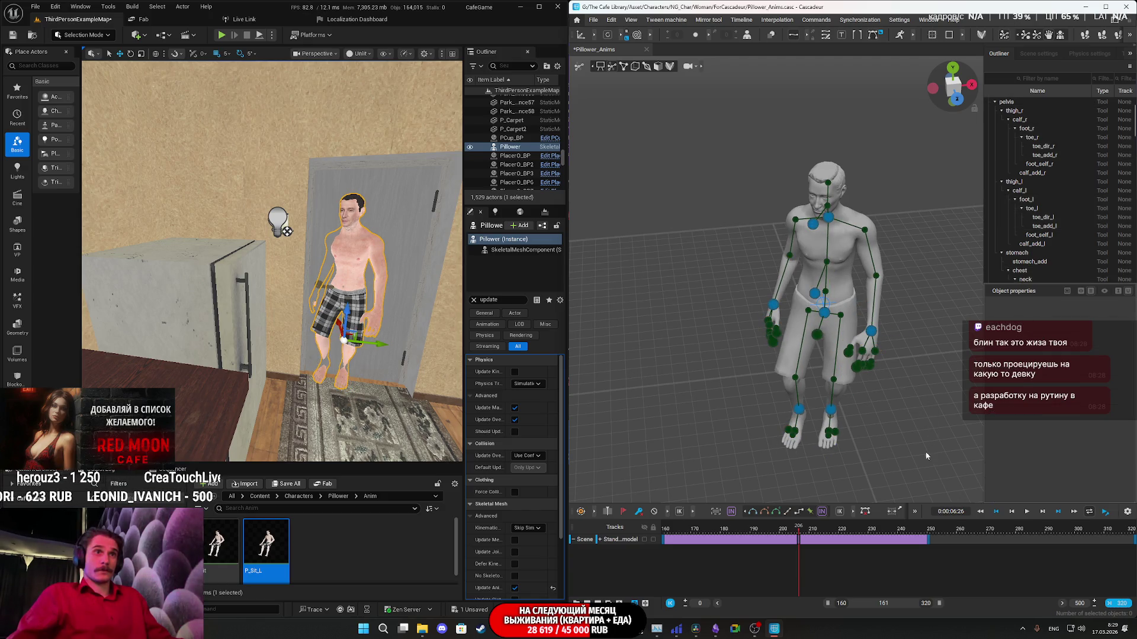
left_click_drag(713, 154, 713, 154)
left_click_drag(899, 306, 928, 303)
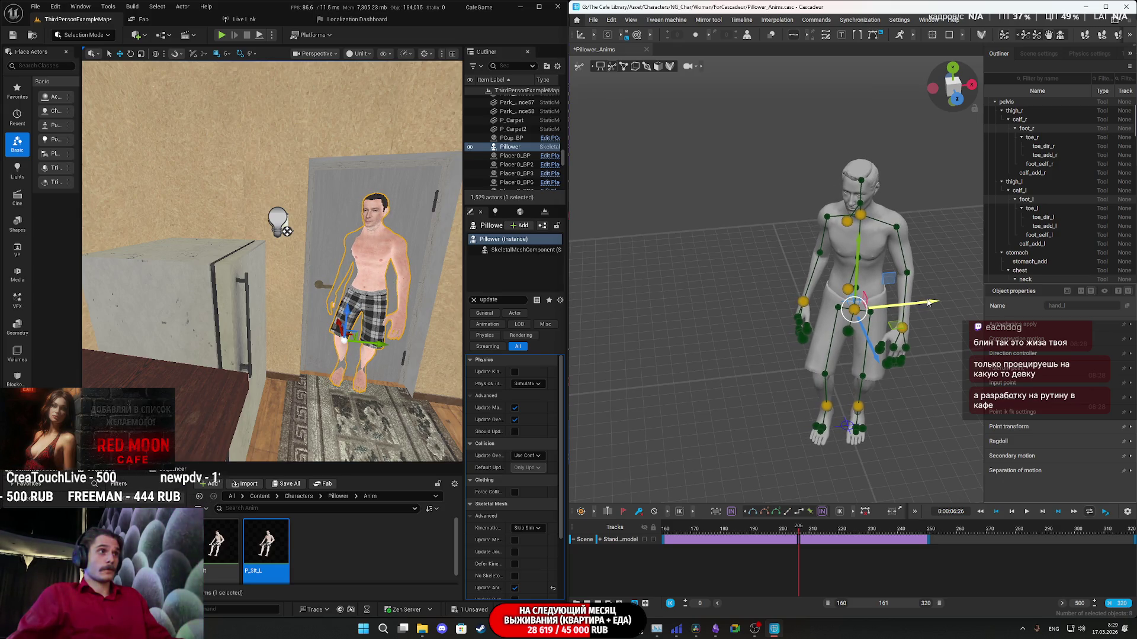
left_click_drag(928, 303, 926, 302)
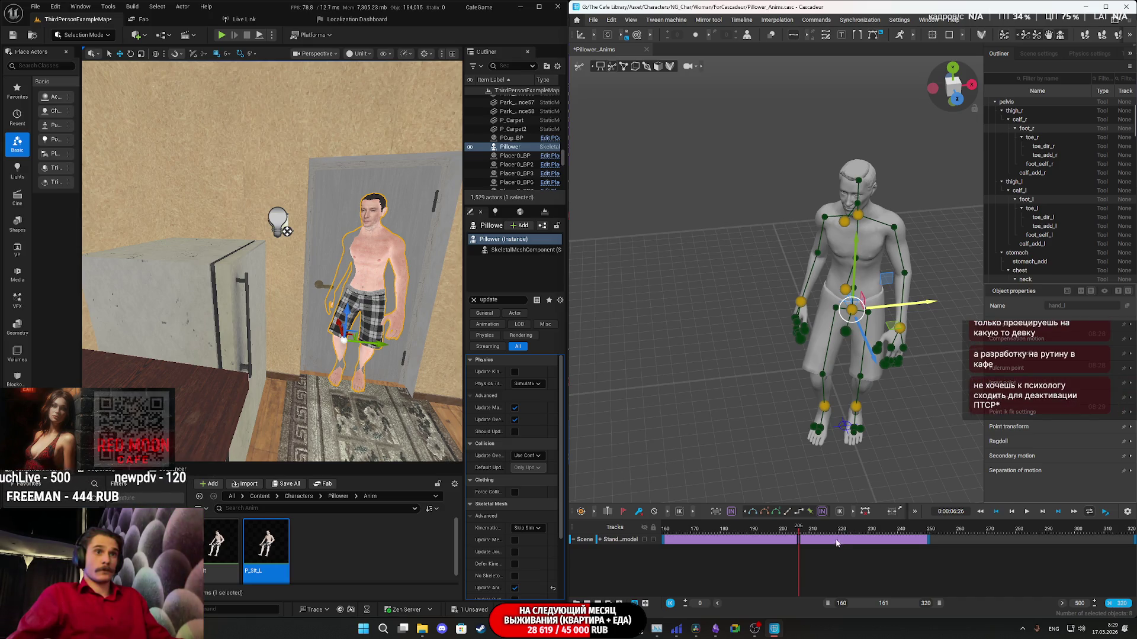
Scrub the reach between frames 190 and 250, clear the range selection, and land on frame 250.
left_click(875, 544)
left_click_drag(844, 540, 751, 539)
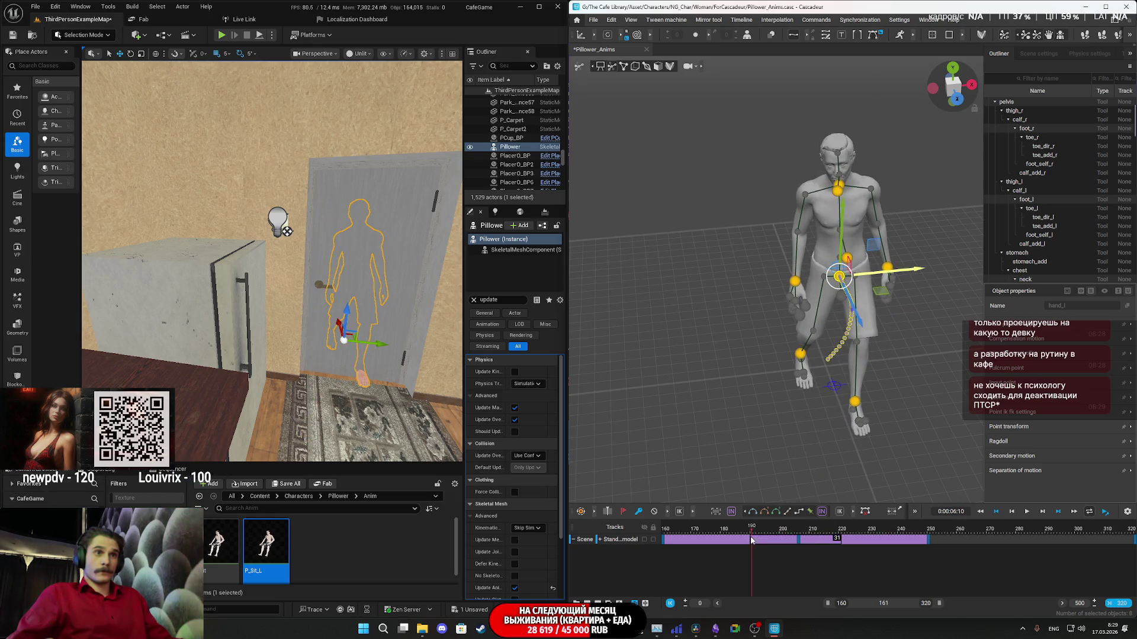
left_click(798, 513)
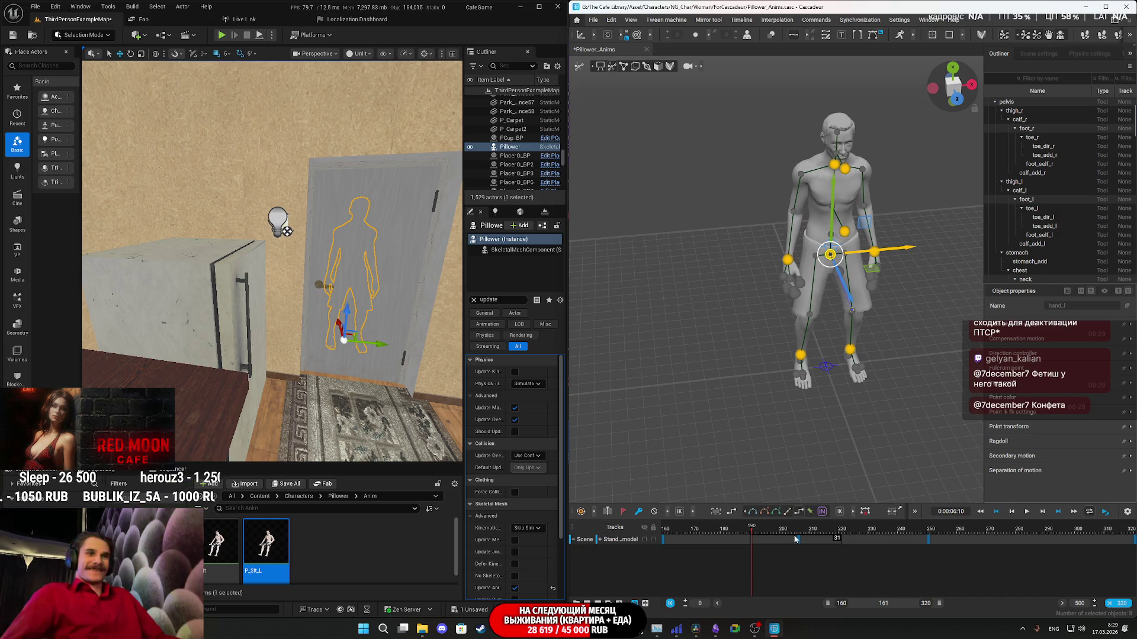
left_click(912, 537)
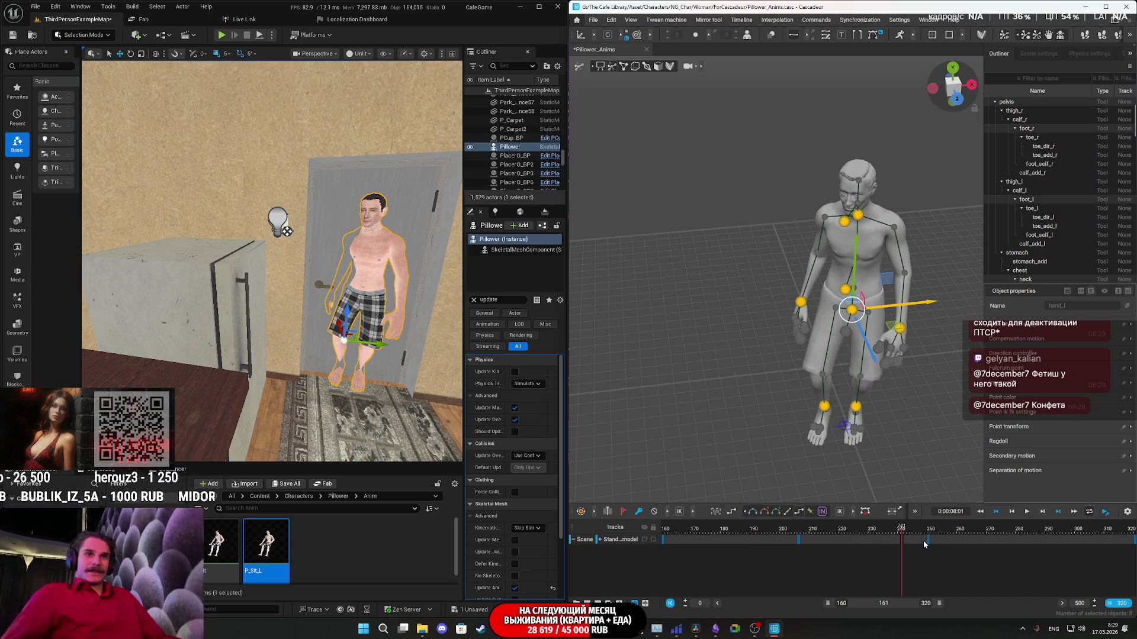
Scrub back to frame 197, select the whole interval, and play the reach twice, pausing at 236.
left_click(929, 539)
left_click_drag(928, 542, 649, 546)
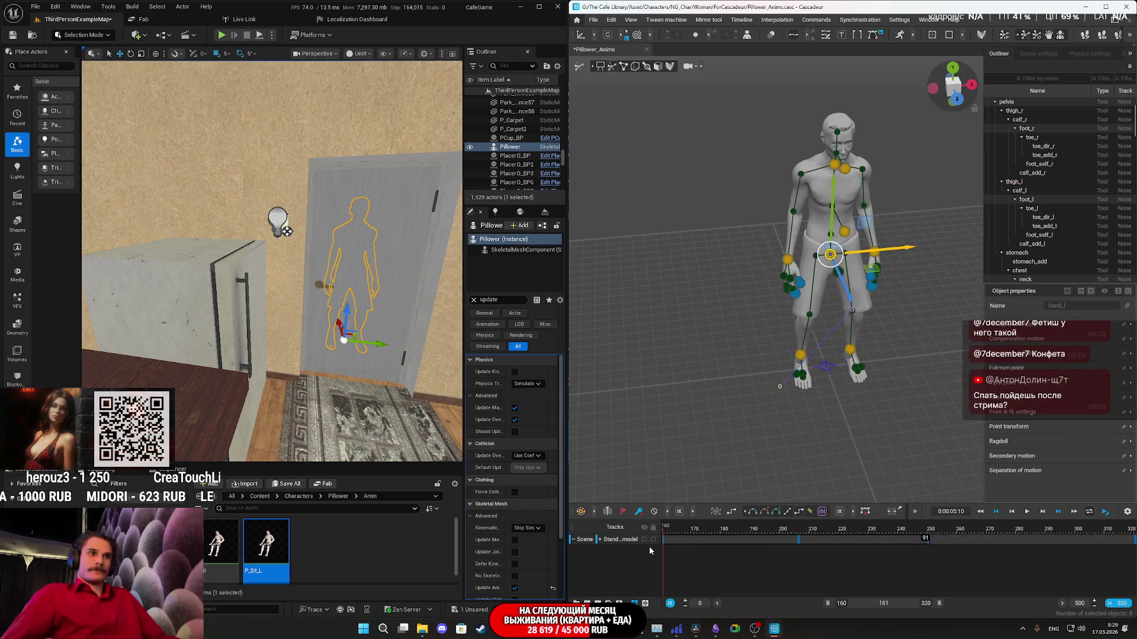
left_click(825, 514)
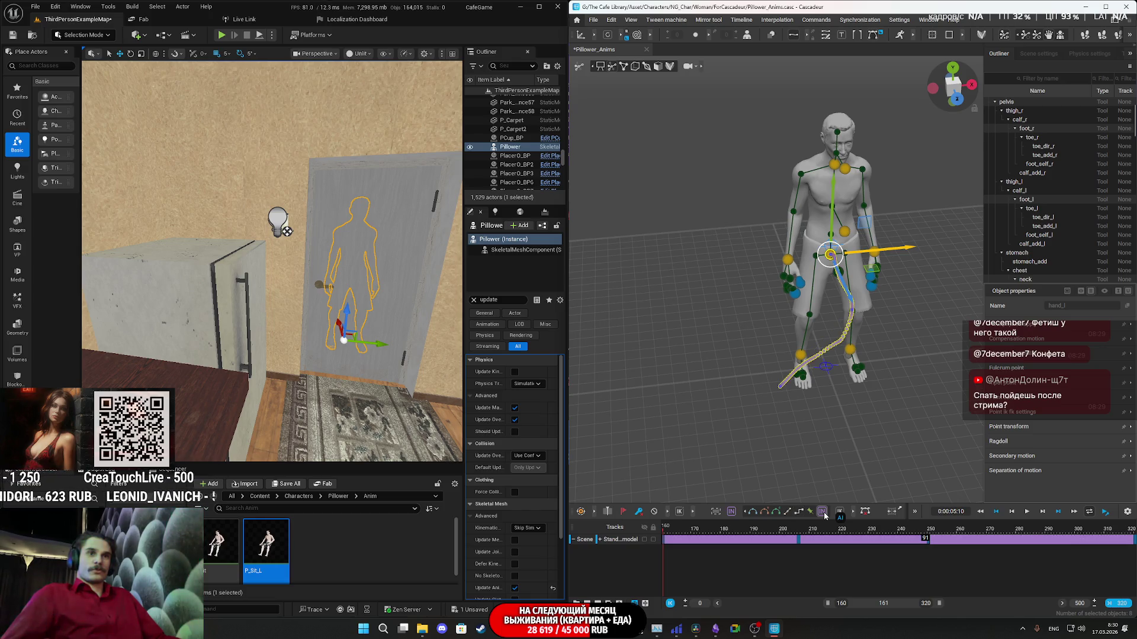
key("space")
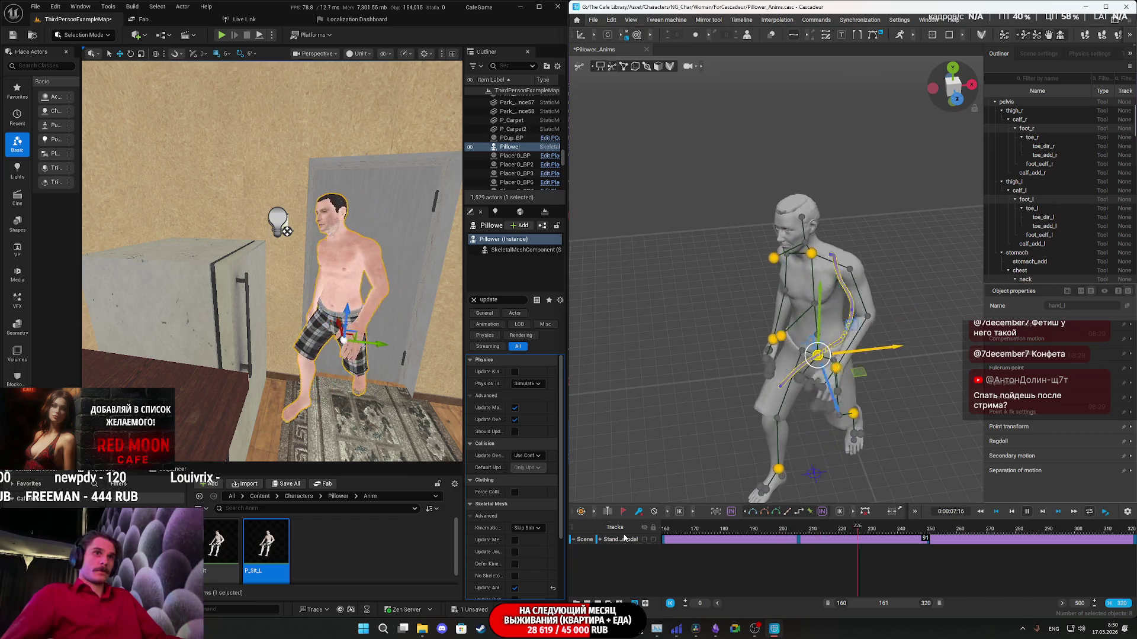
left_click(658, 529)
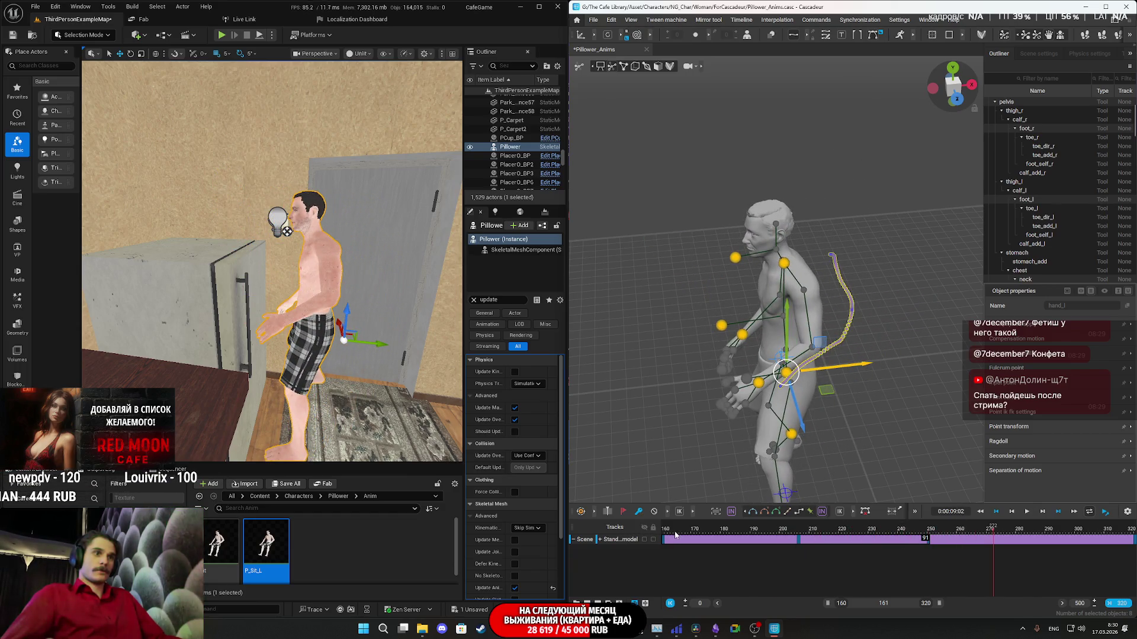
key("space")
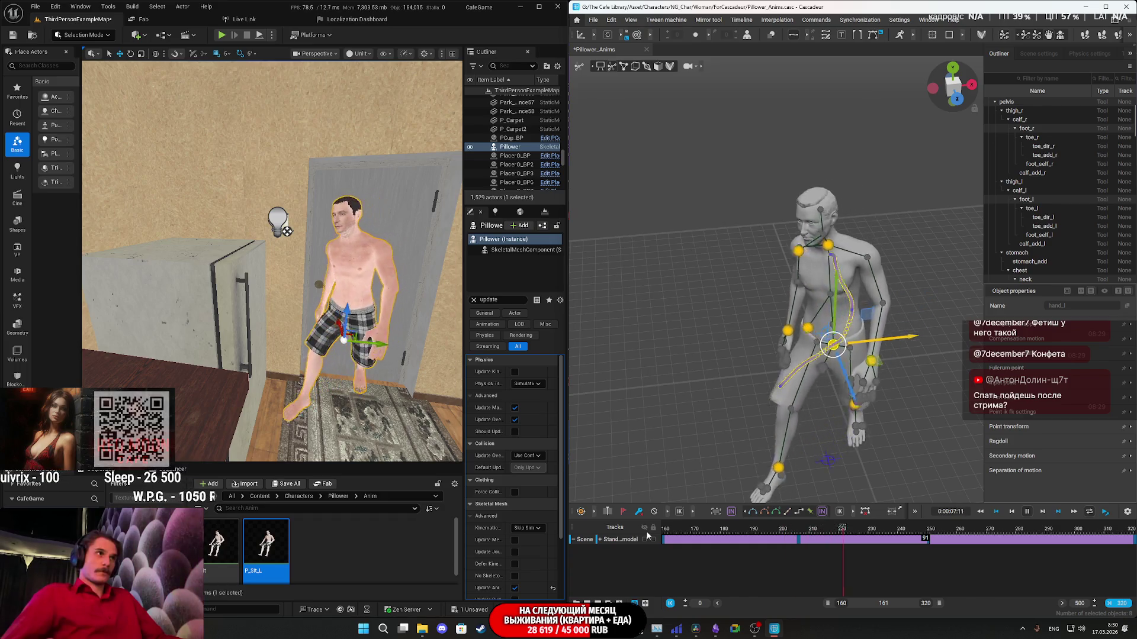
key("space")
Recalculate the in-between poses at frames 206 and 256 so the left arm lowers, then return near 210.
left_click(802, 528)
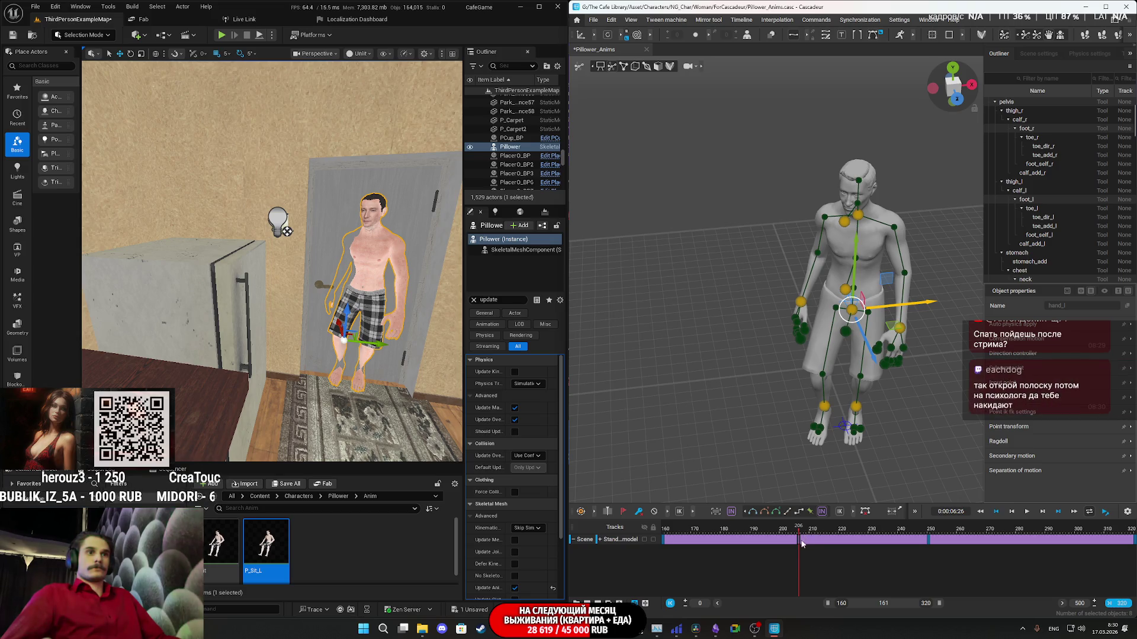
left_click(835, 513)
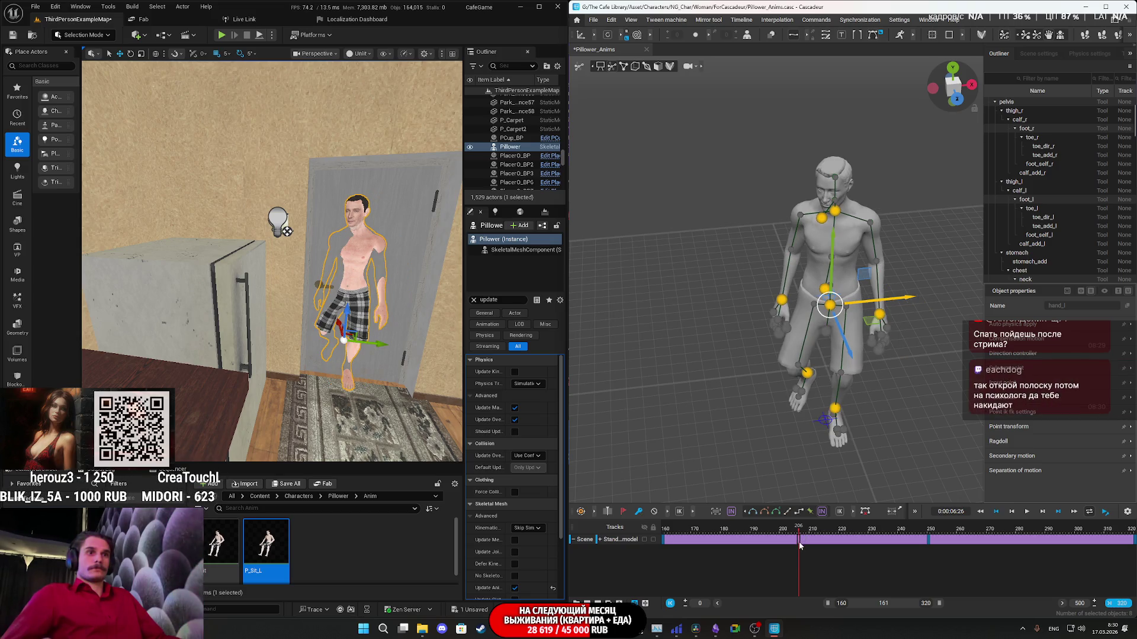
left_click(946, 528)
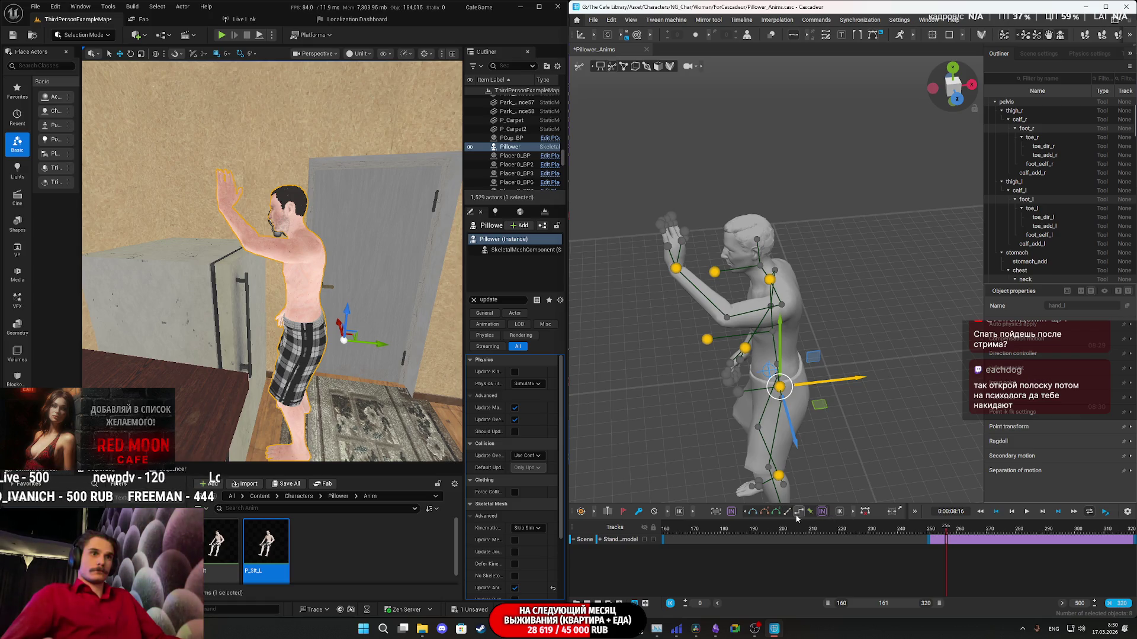
left_click(800, 514)
left_click(812, 536)
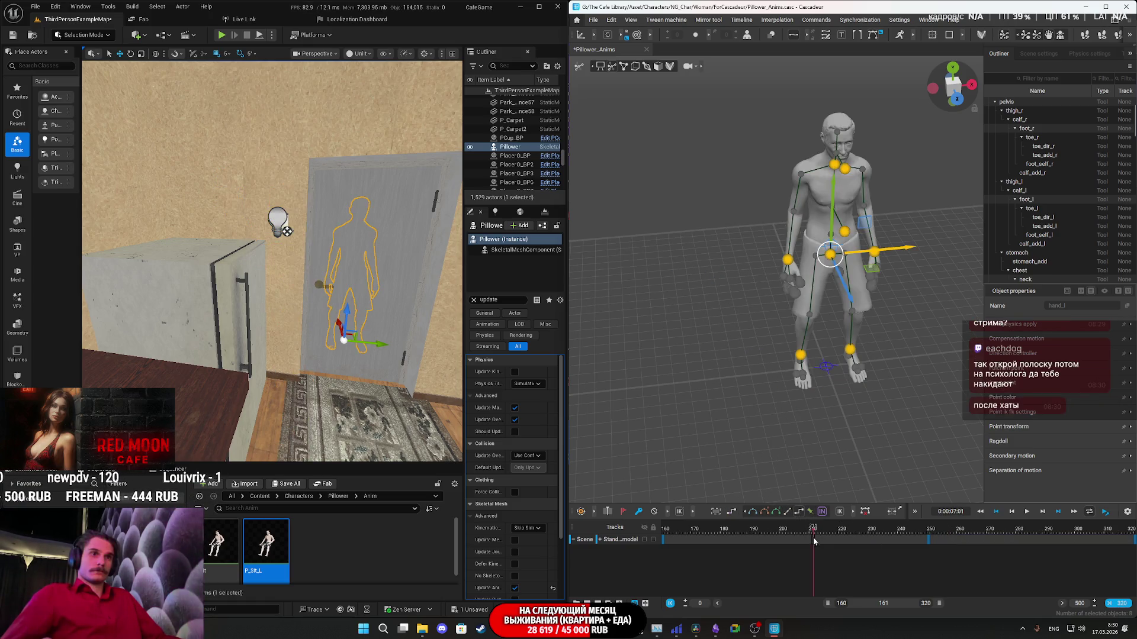
Mark the 160–250 interval, play the walk, and refresh the interpolation at frame 181.
left_click(825, 512)
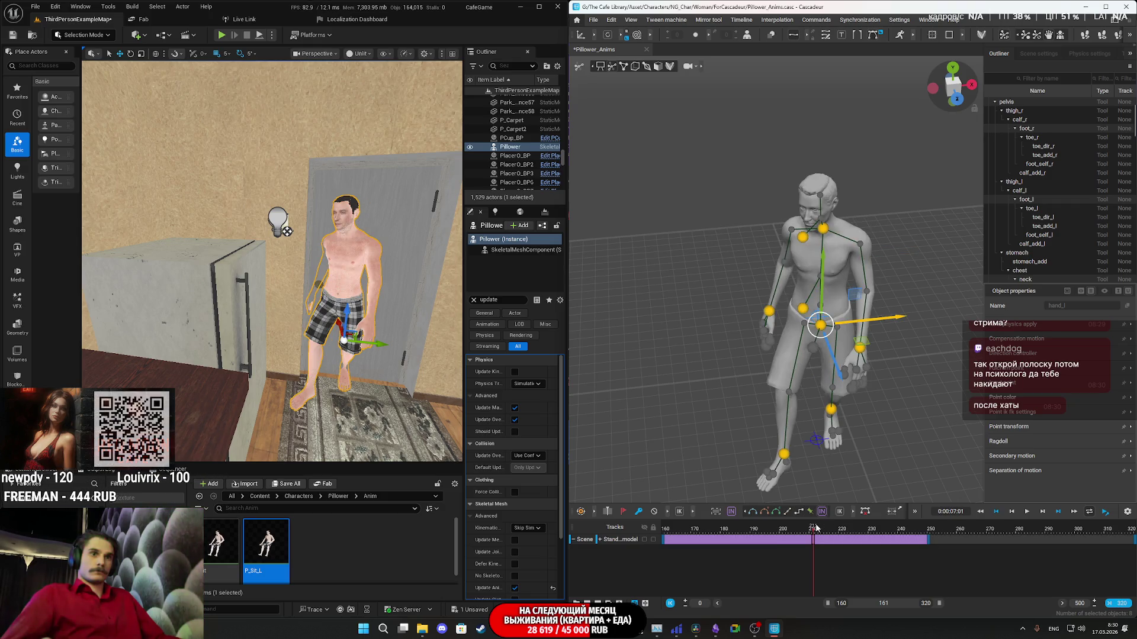
key("space")
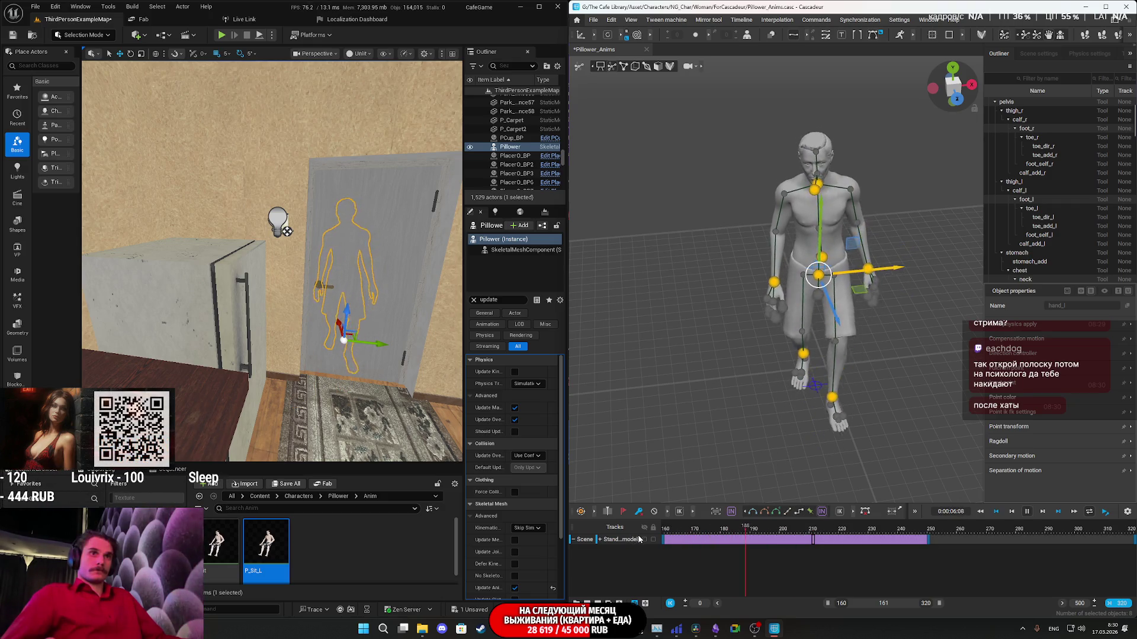
mouse_move(690, 530)
left_mouse_down()
mouse_move(781, 539)
mouse_move(652, 539)
left_mouse_up()
left_click(725, 536)
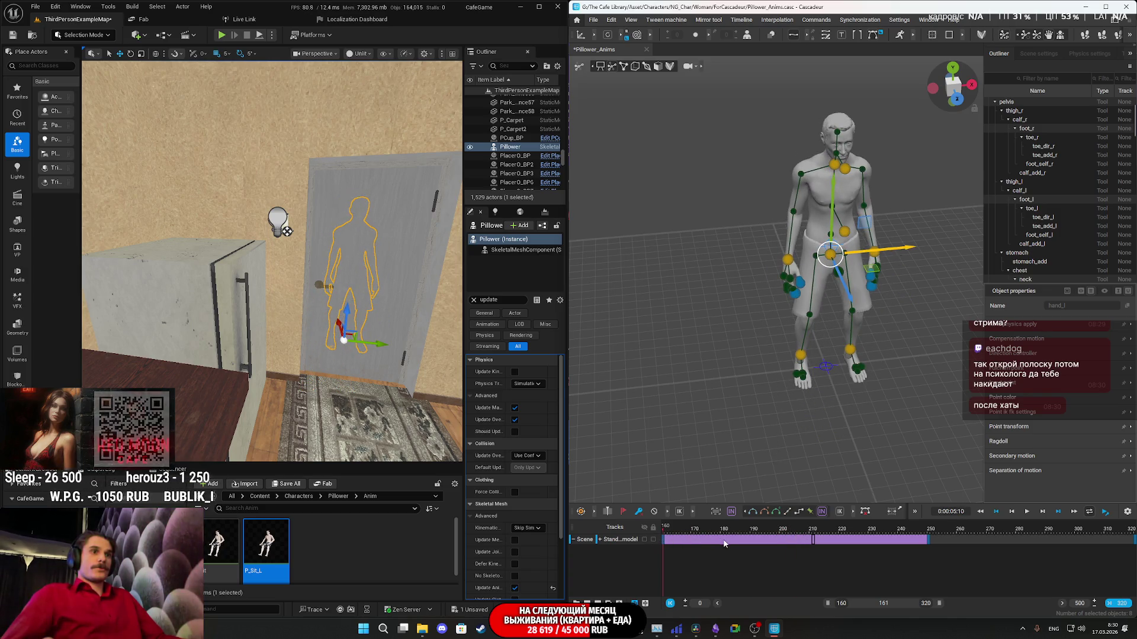
left_click(799, 514)
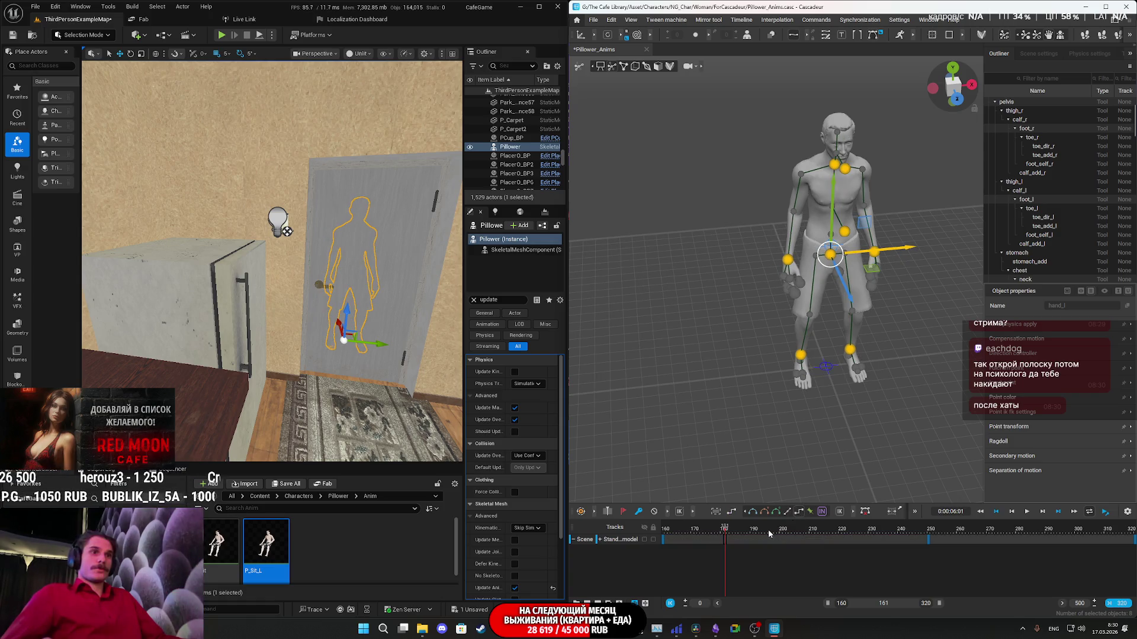
Return from frame 197 to start frame 160 and drag the whole character to the right.
left_click(772, 528)
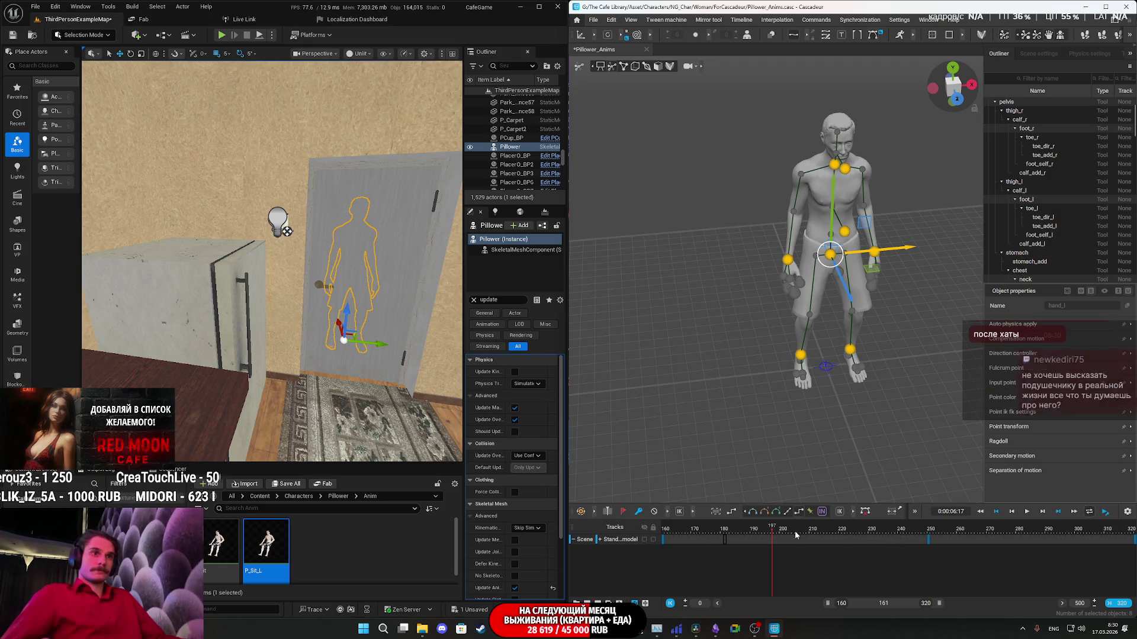
left_click(664, 528)
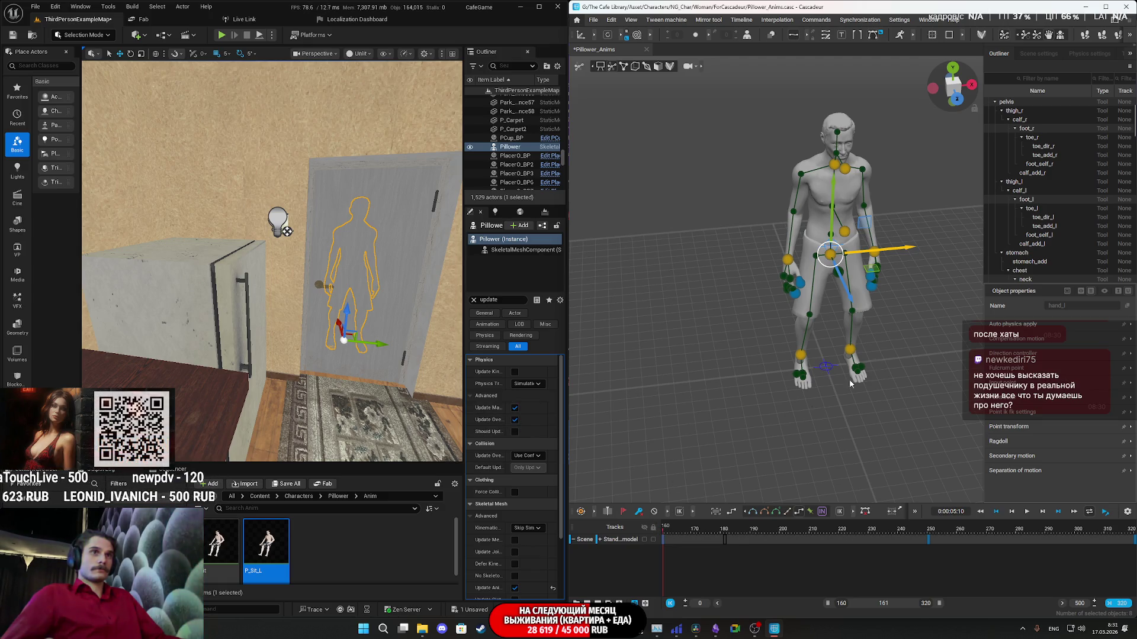
left_click_drag(898, 253, 915, 251)
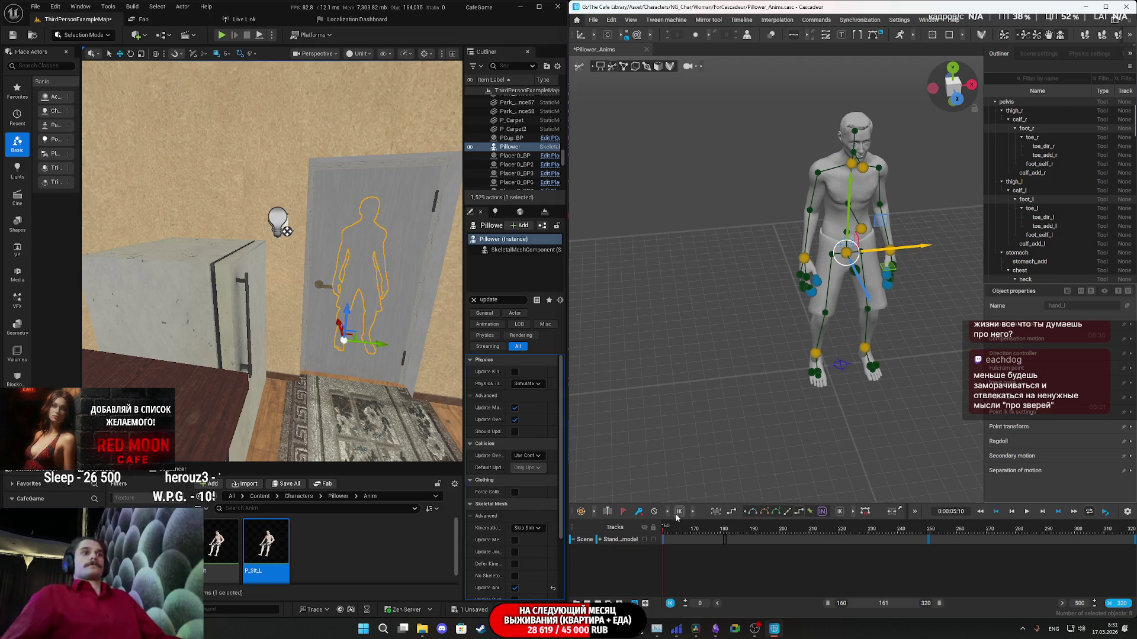
Play and stop the walk, fly the Unreal camera overhead, and scrub frames 176 to 216.
left_click(679, 537)
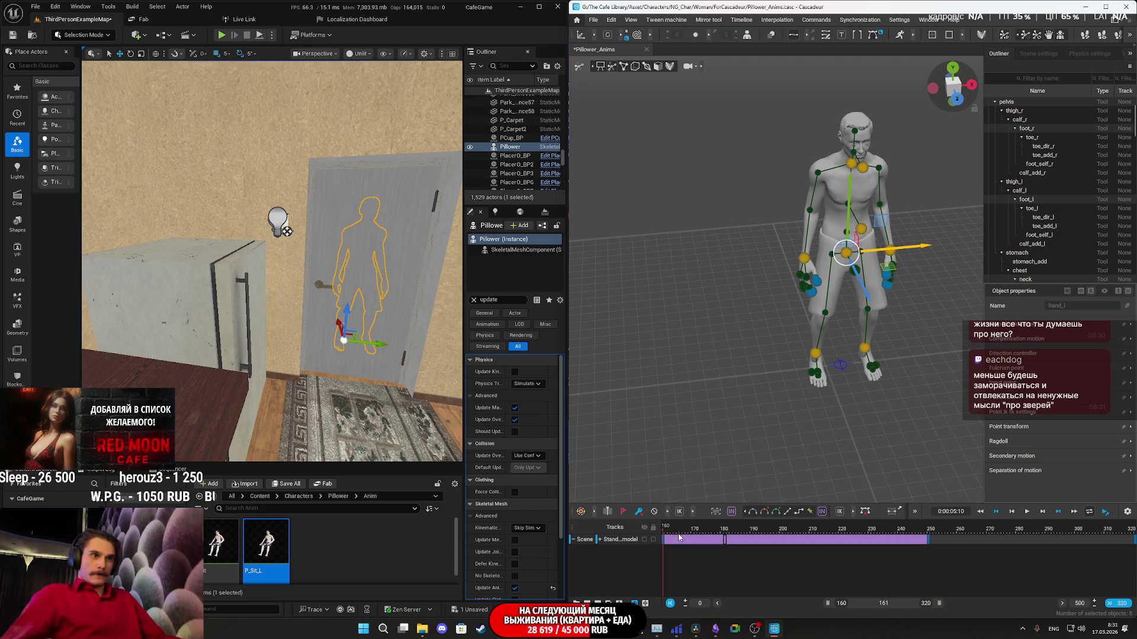
key("space")
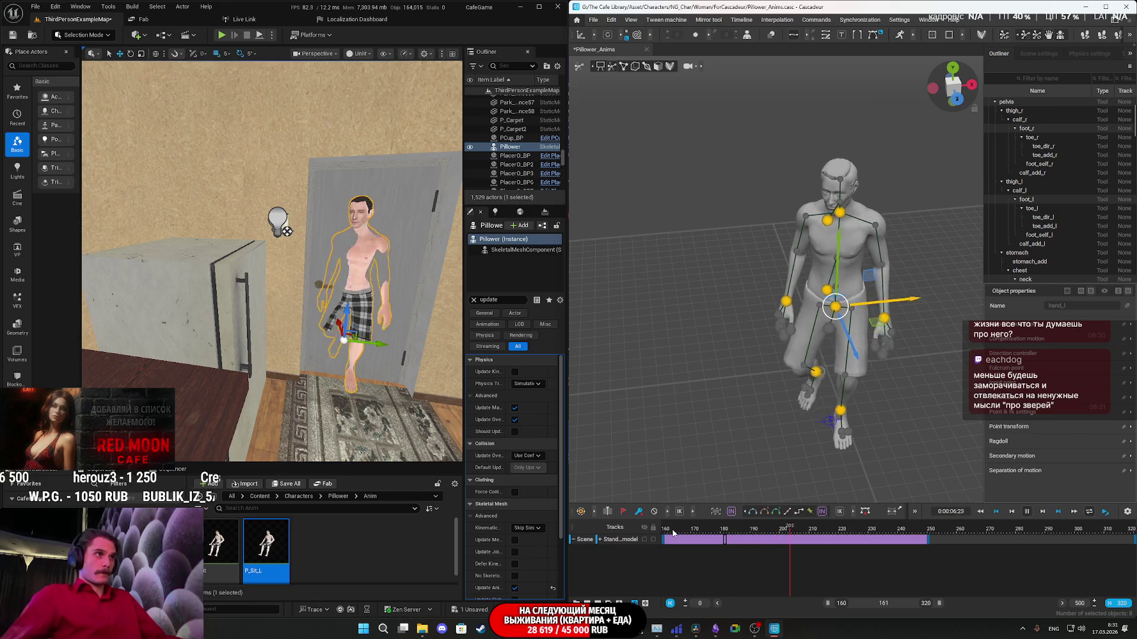
key("space")
right_click_drag(231, 344, 228, 379)
left_click(712, 537)
mouse_move(714, 537)
left_mouse_down()
mouse_move(872, 520)
mouse_move(708, 539)
left_mouse_up()
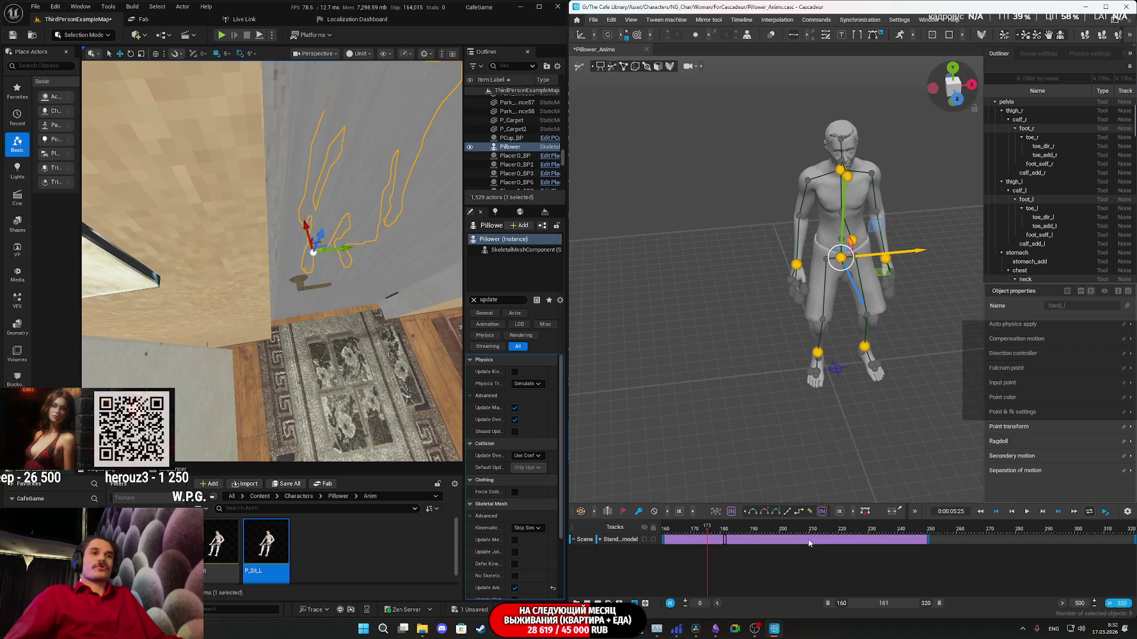
At frame 198, select all the character's control points and move them down and to the right.
key("Home")
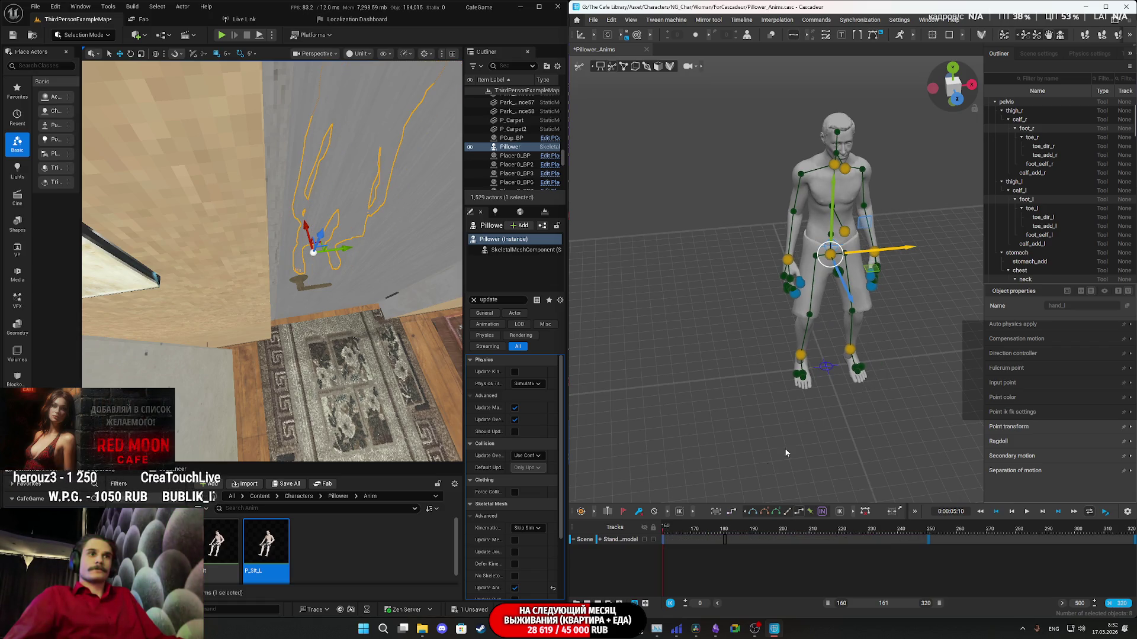
left_click(781, 533)
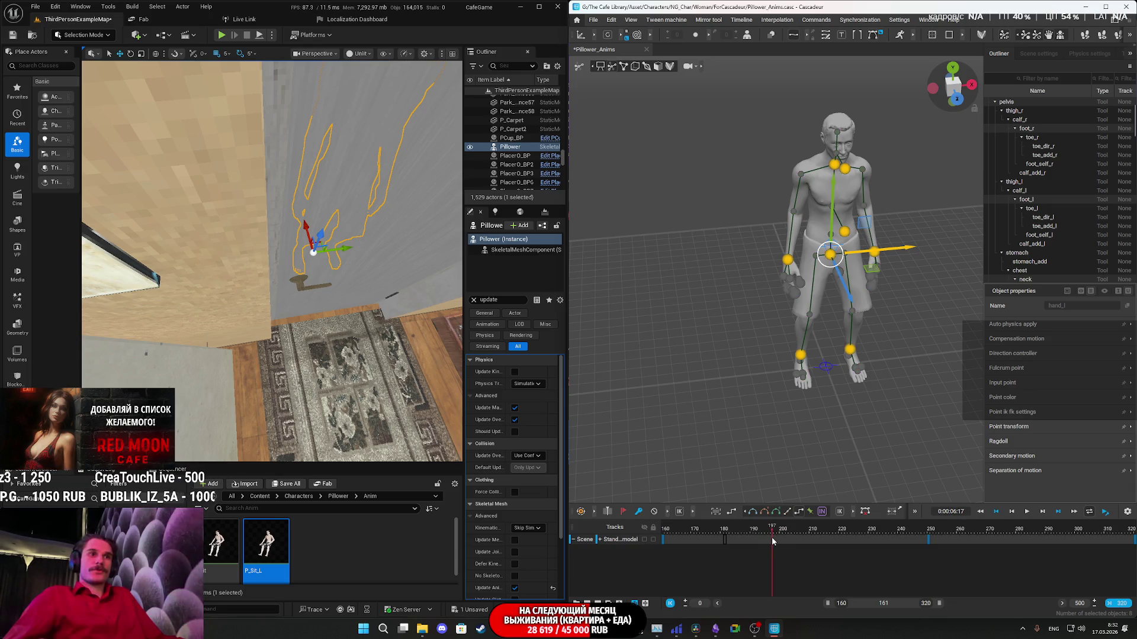
left_click(775, 539)
right_click_drag(841, 450, 908, 423)
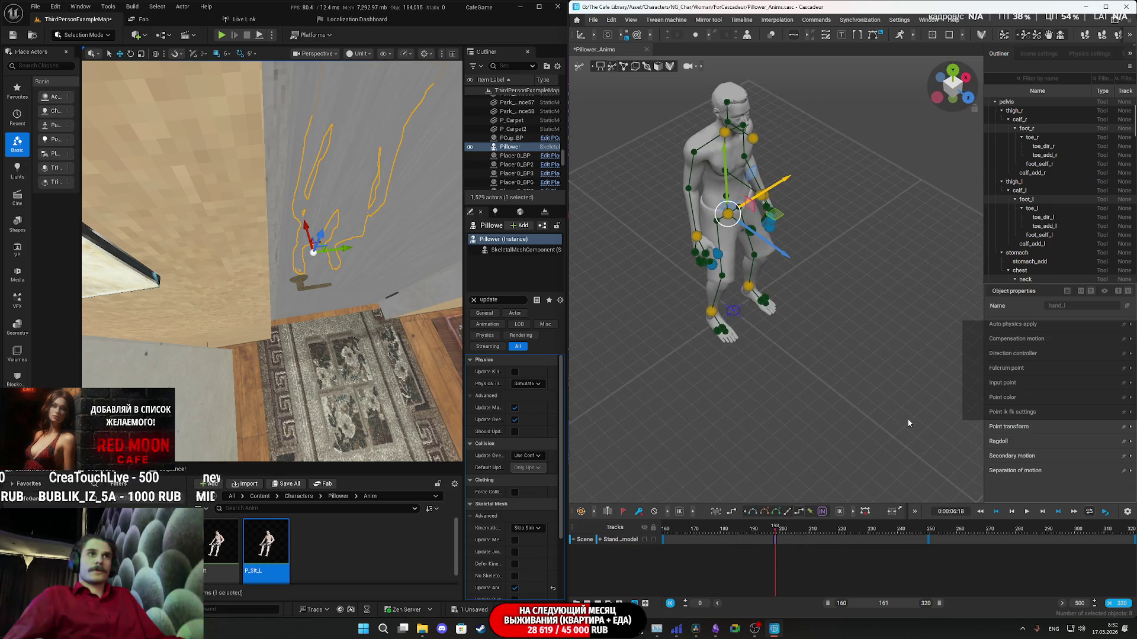
scroll(808, 346, "down", 3)
scroll(804, 342, "up", 1)
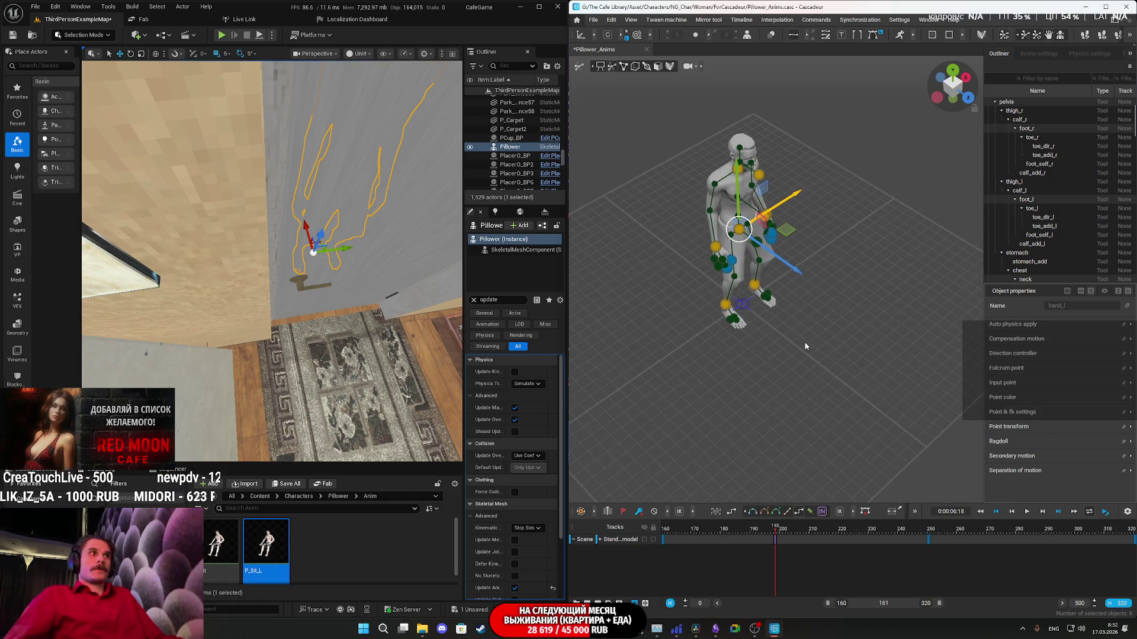
right_click_drag(287, 341, 260, 314)
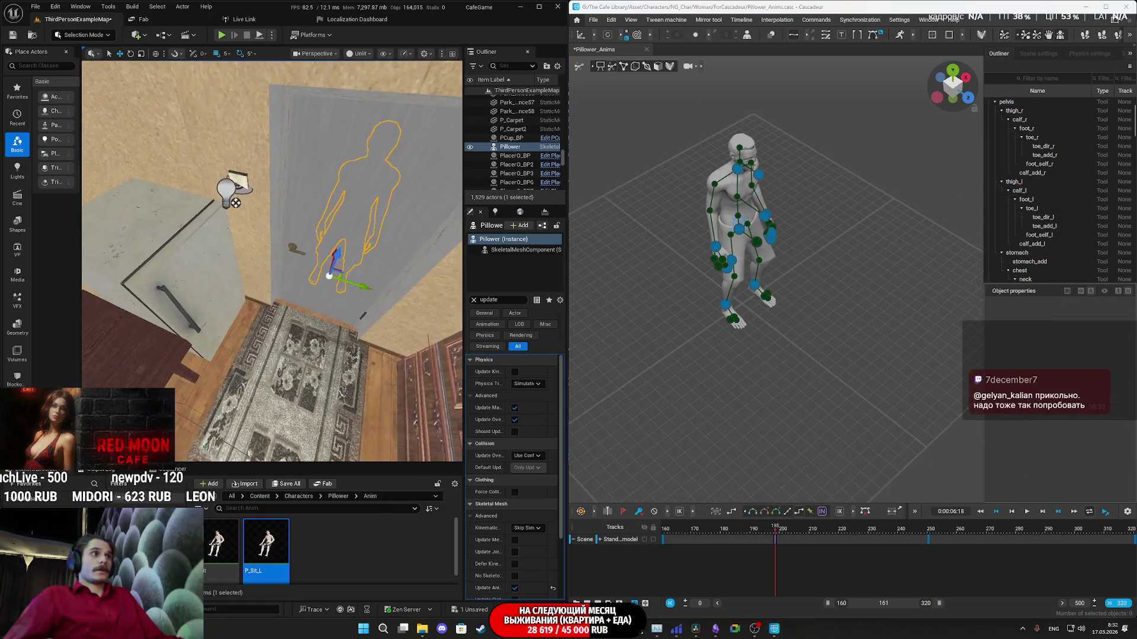
left_click_drag(838, 330, 650, 118)
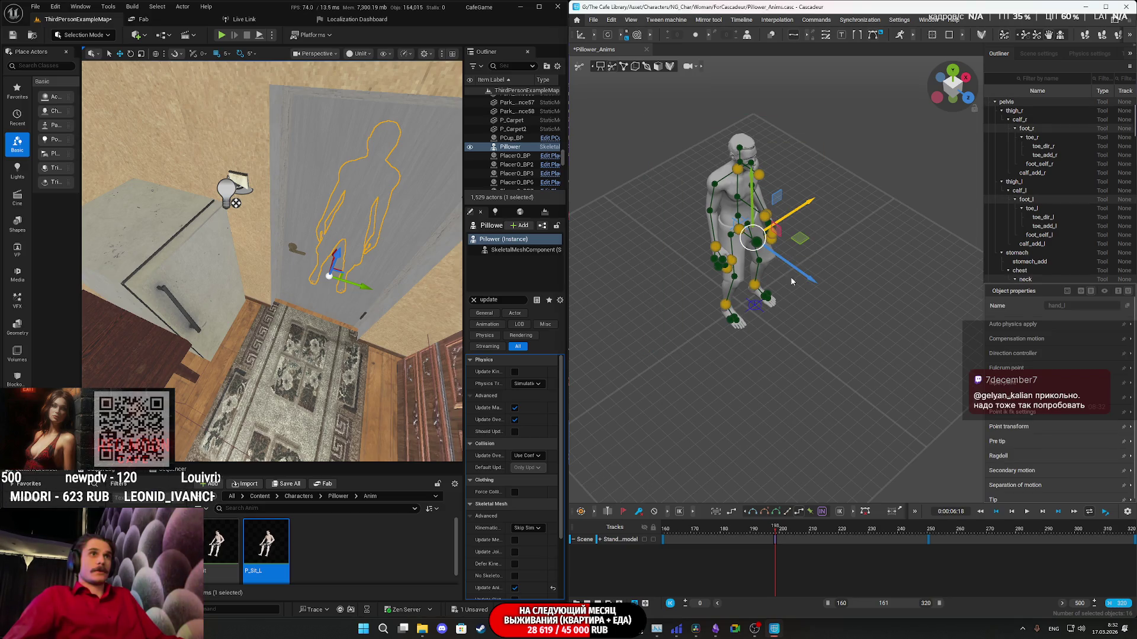
mouse_move(805, 281)
left_mouse_down()
mouse_move(944, 392)
mouse_move(867, 326)
left_mouse_up()
Select the 188–198 key interval, play and stop it at 198, then scrub to frame 209.
left_click(759, 534)
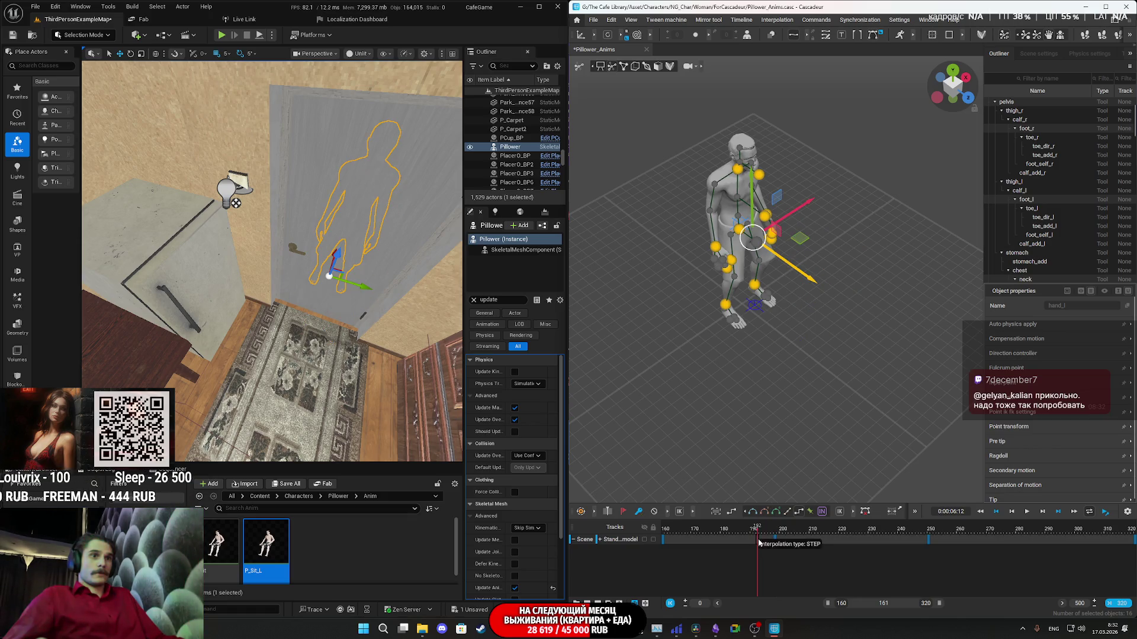
left_click_drag(745, 539, 776, 540)
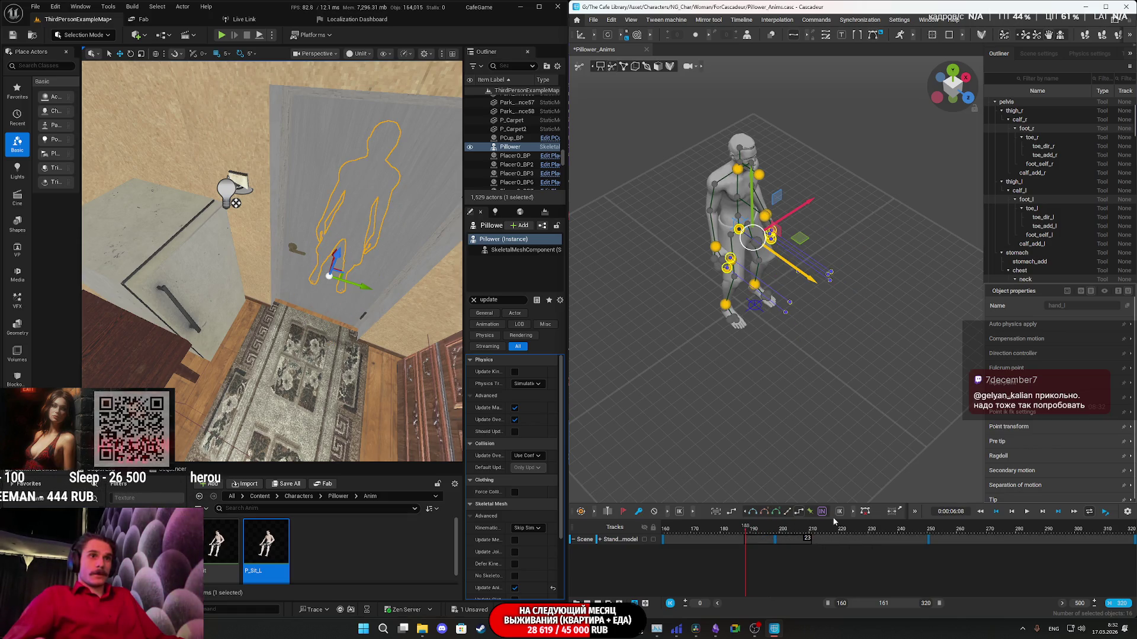
key("space")
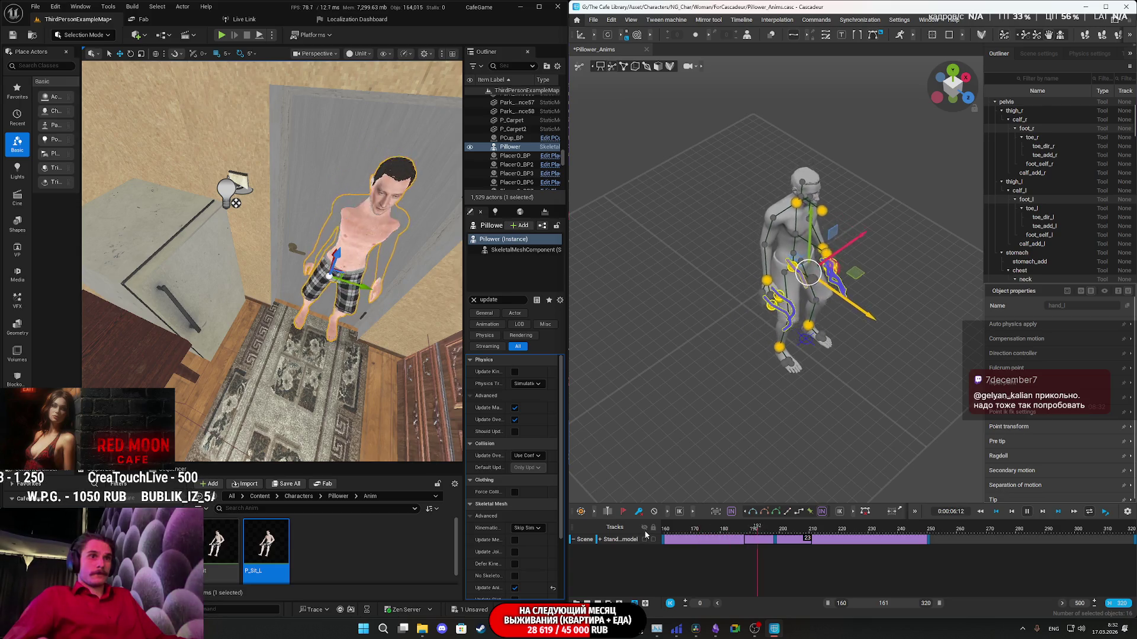
left_click(777, 540)
left_click_drag(777, 542, 808, 542)
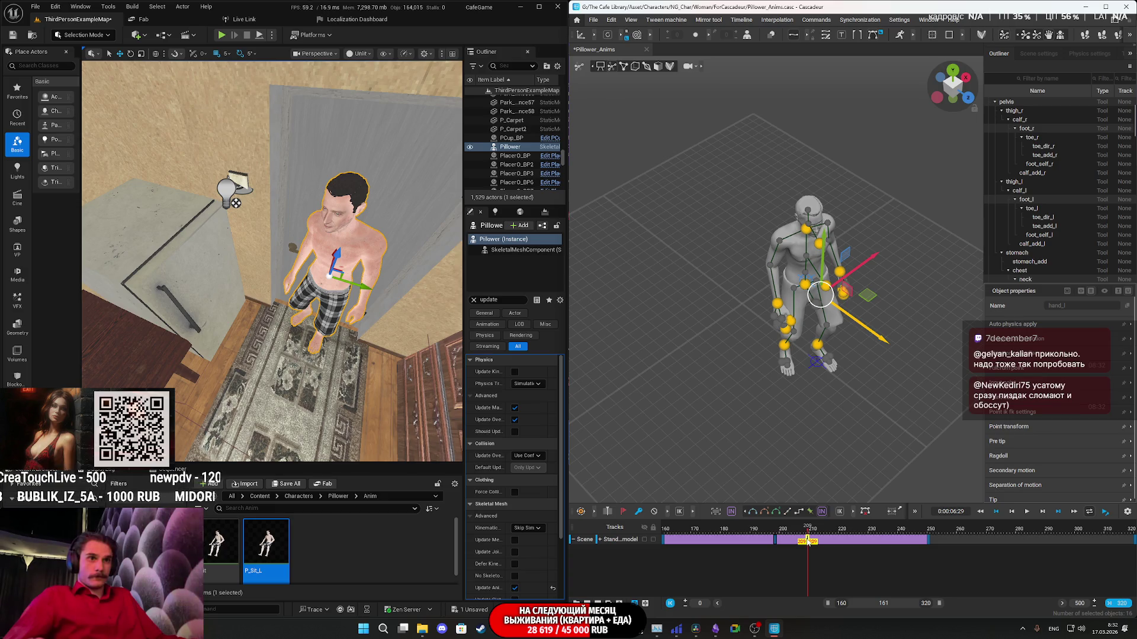
Scrub back to frame 181, stop playback at frame 245, then drag the playhead to about 236.
left_click_drag(770, 536, 716, 538)
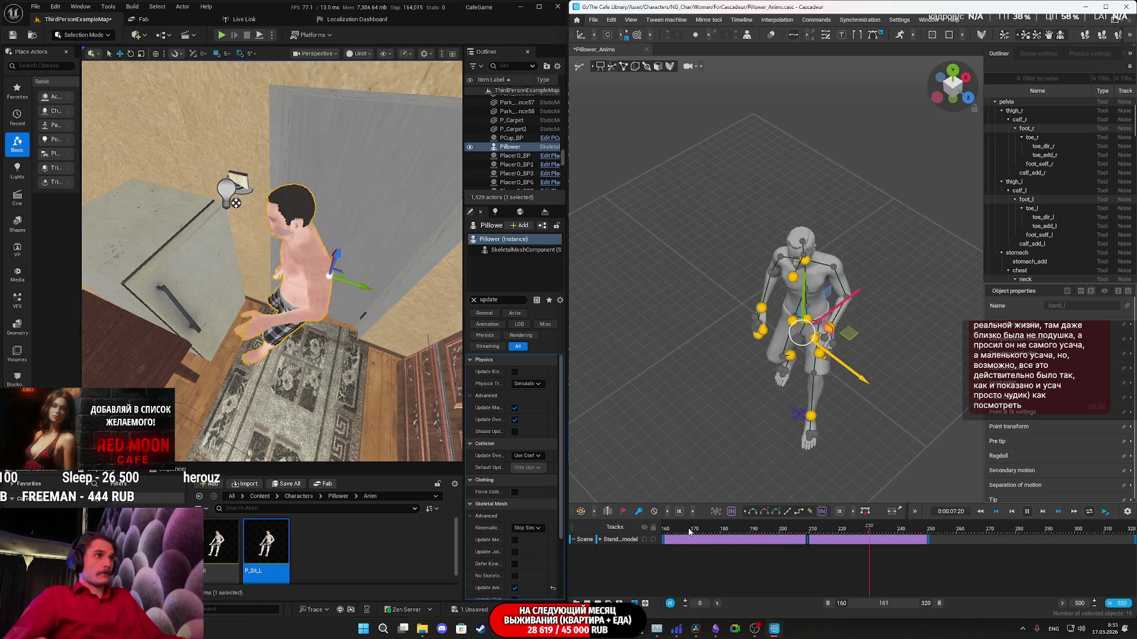
key("space")
left_click_drag(804, 532, 894, 531)
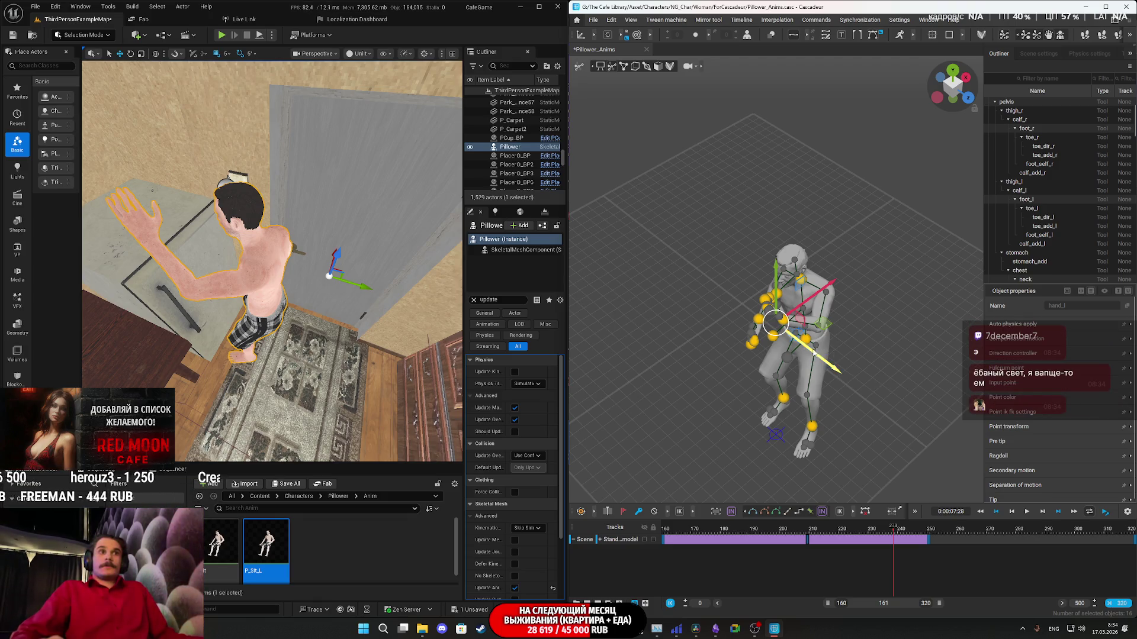
Select the key at frame 204, play through to the reach at frame 250, then move to frame 279.
left_click(811, 540)
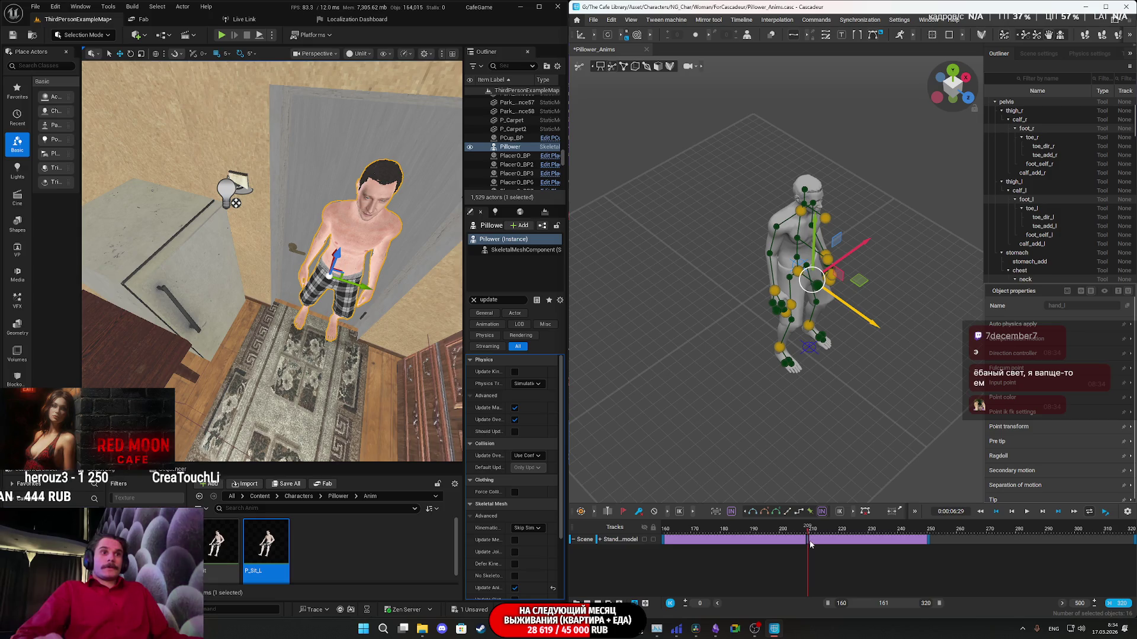
left_click(828, 535)
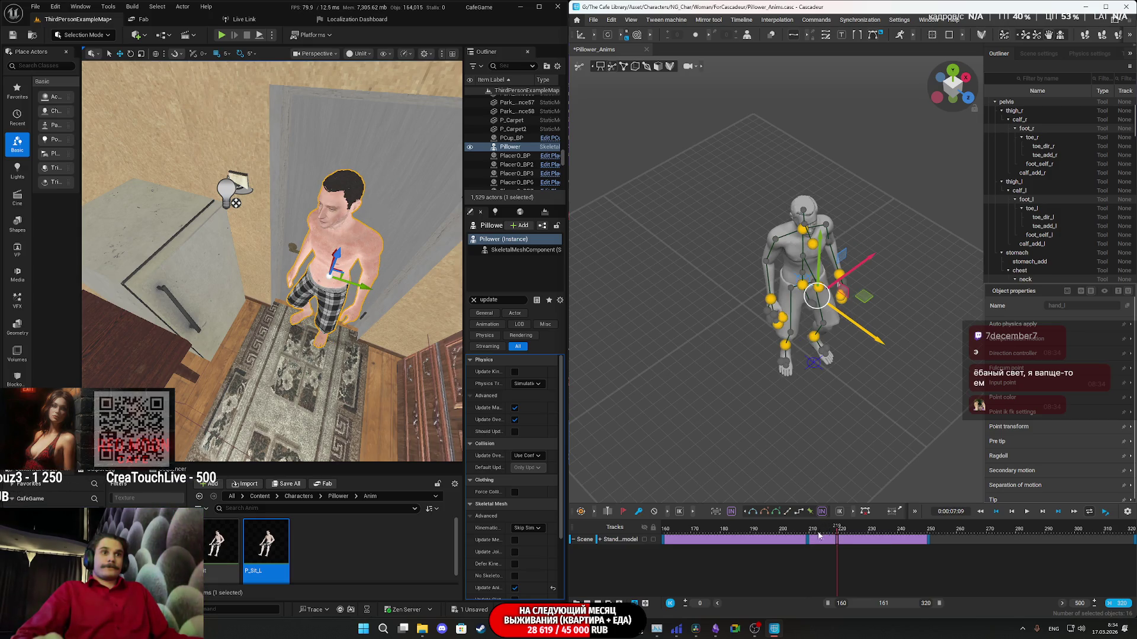
left_click(825, 544)
left_click(794, 531)
left_click(798, 514)
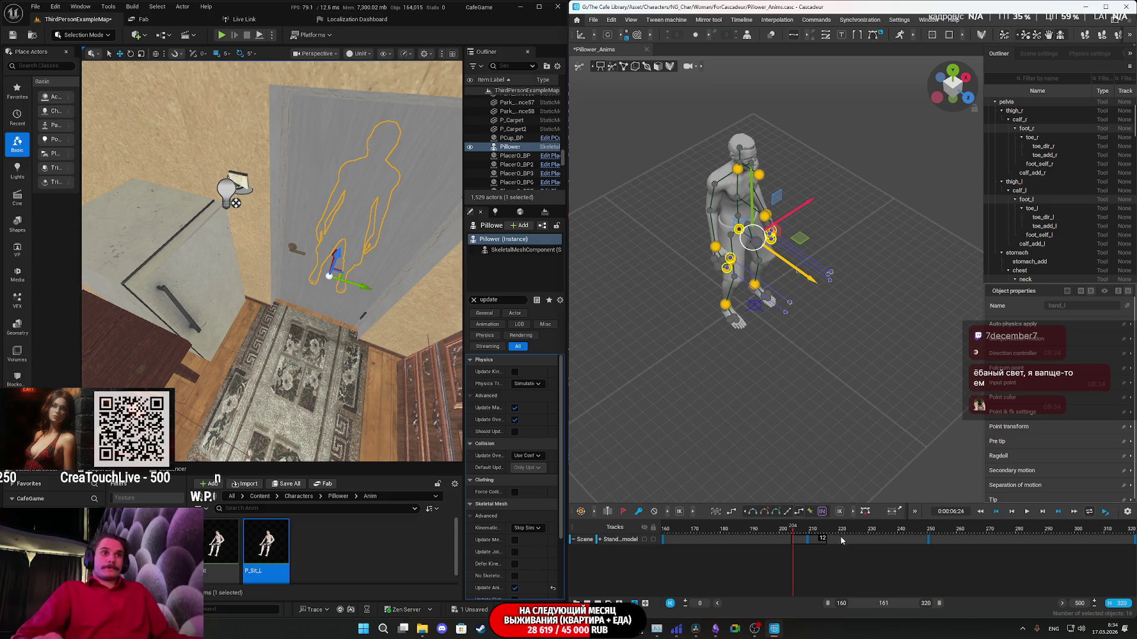
key("space")
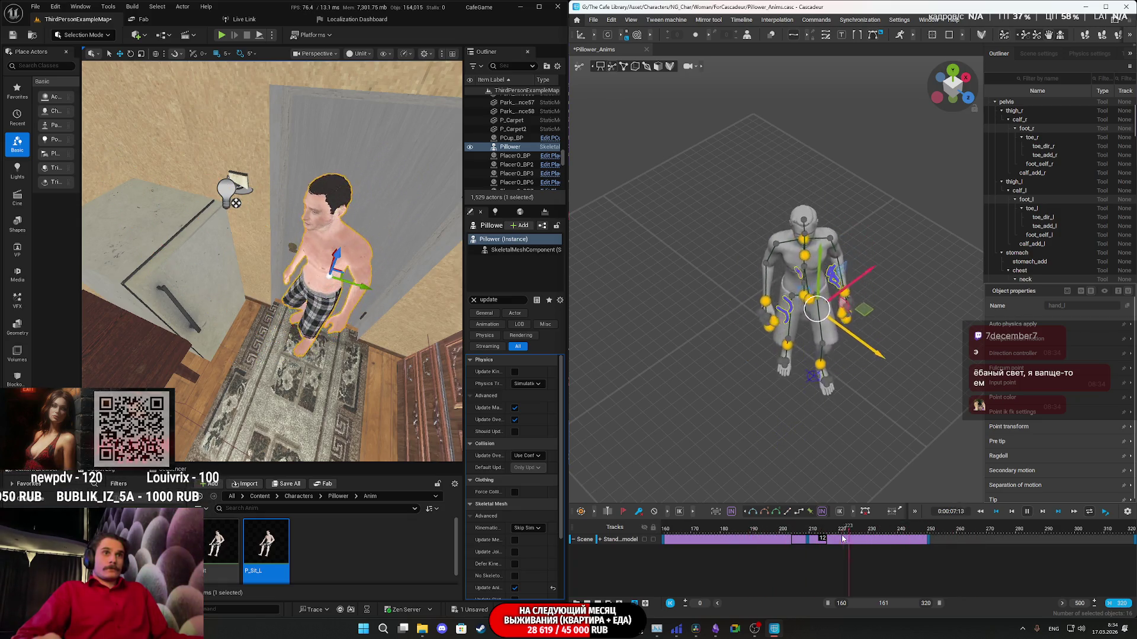
key("space")
left_click(929, 540)
key("space")
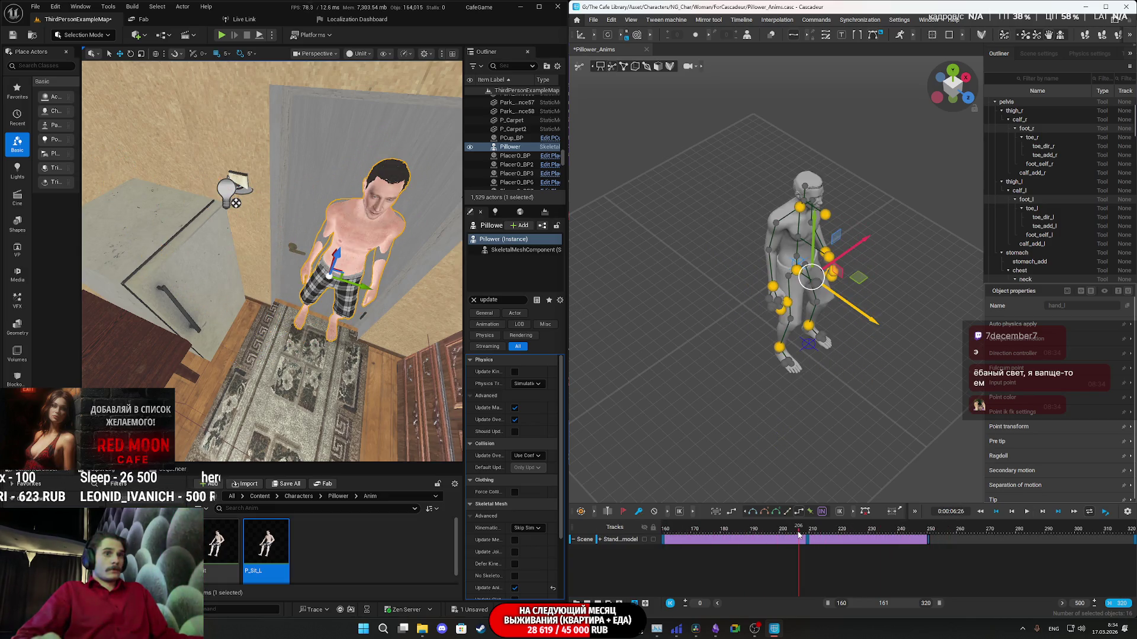
key("space")
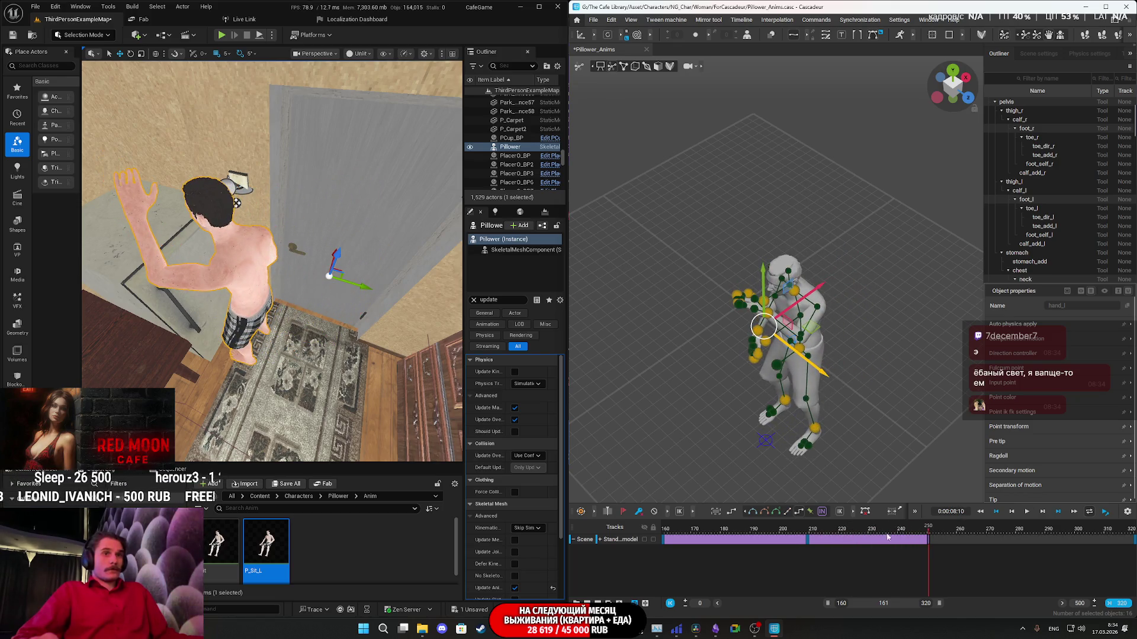
left_click_drag(937, 544, 1021, 545)
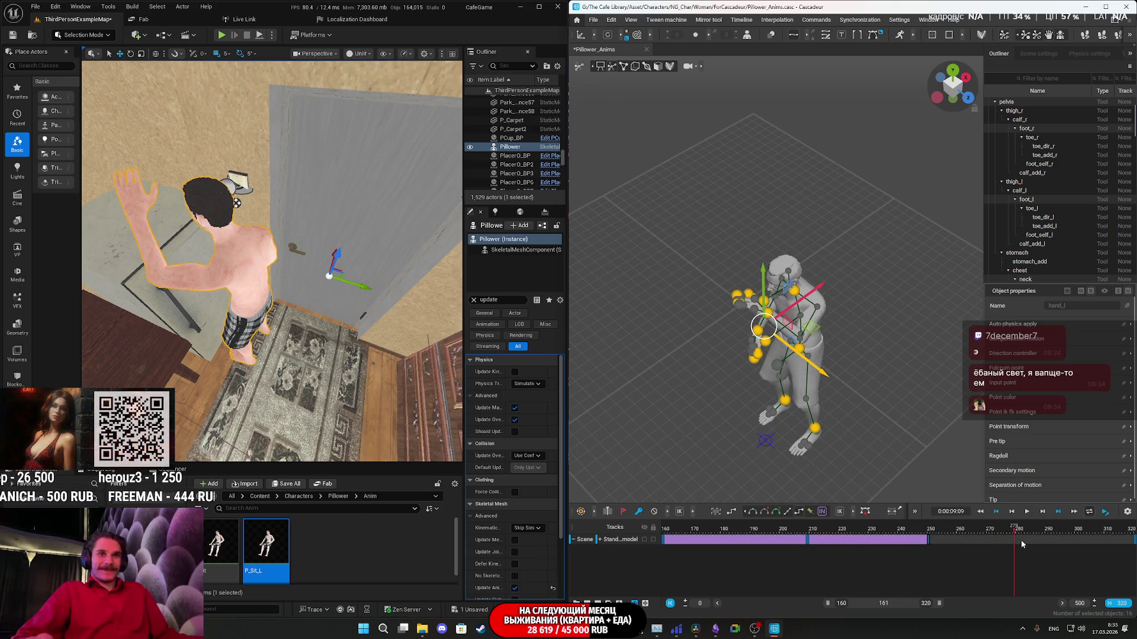
Add a new key at frame 280 after the frame 250 key to extend the interval.
left_click(931, 544)
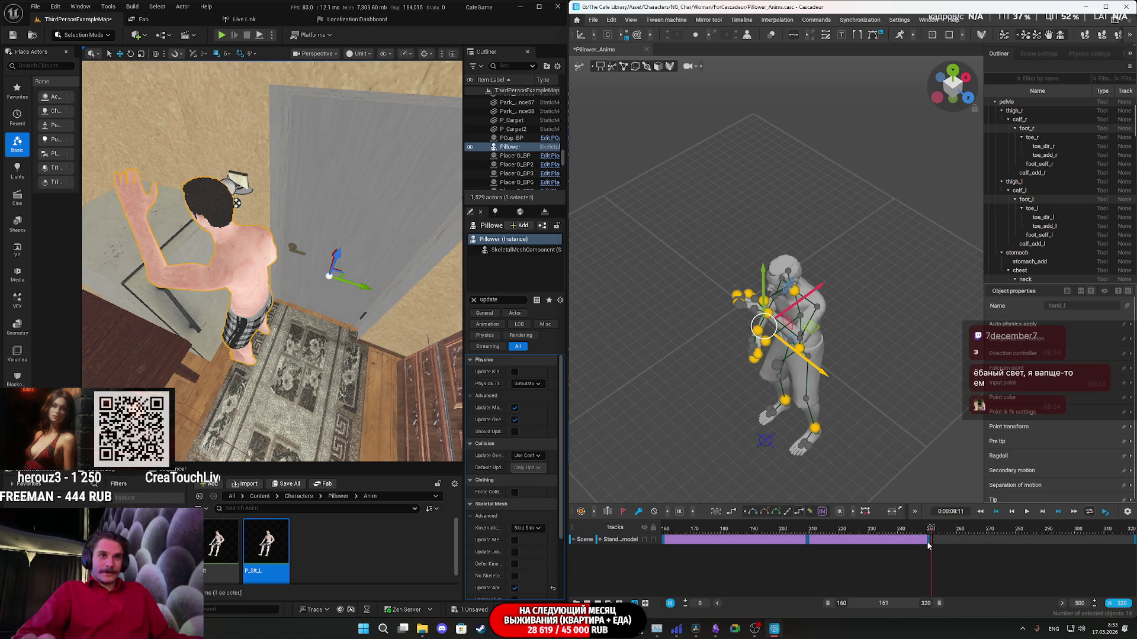
left_click(928, 544)
left_click_drag(929, 544, 1008, 544)
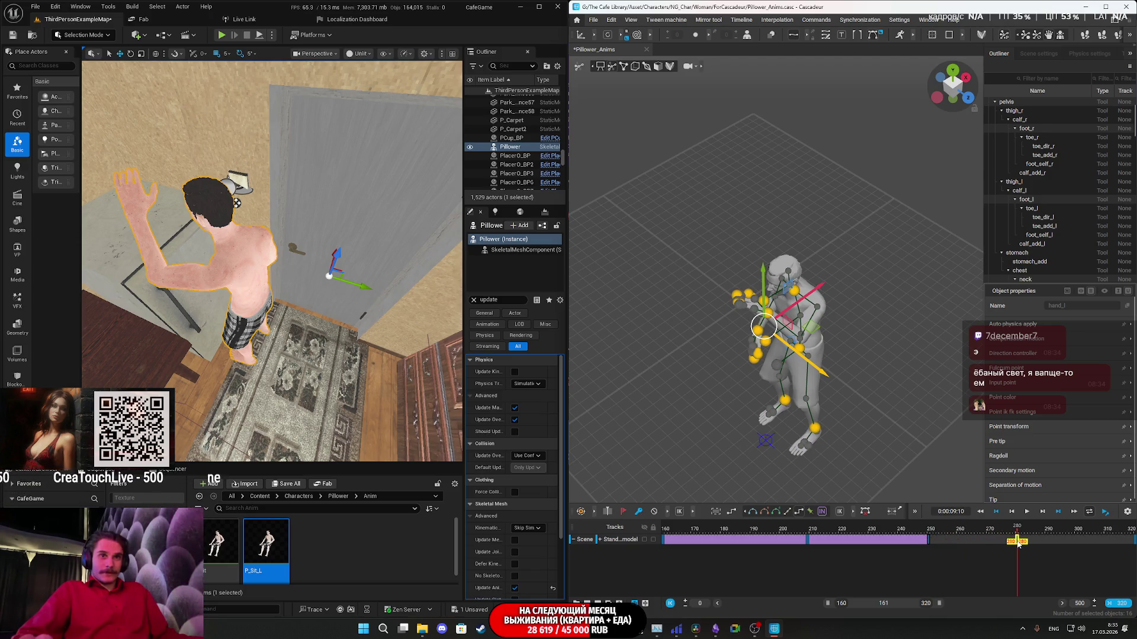
key("k")
Play back from frames 214 and 200, stop near 241, and select the key at frame 214.
left_click(823, 533)
key("space")
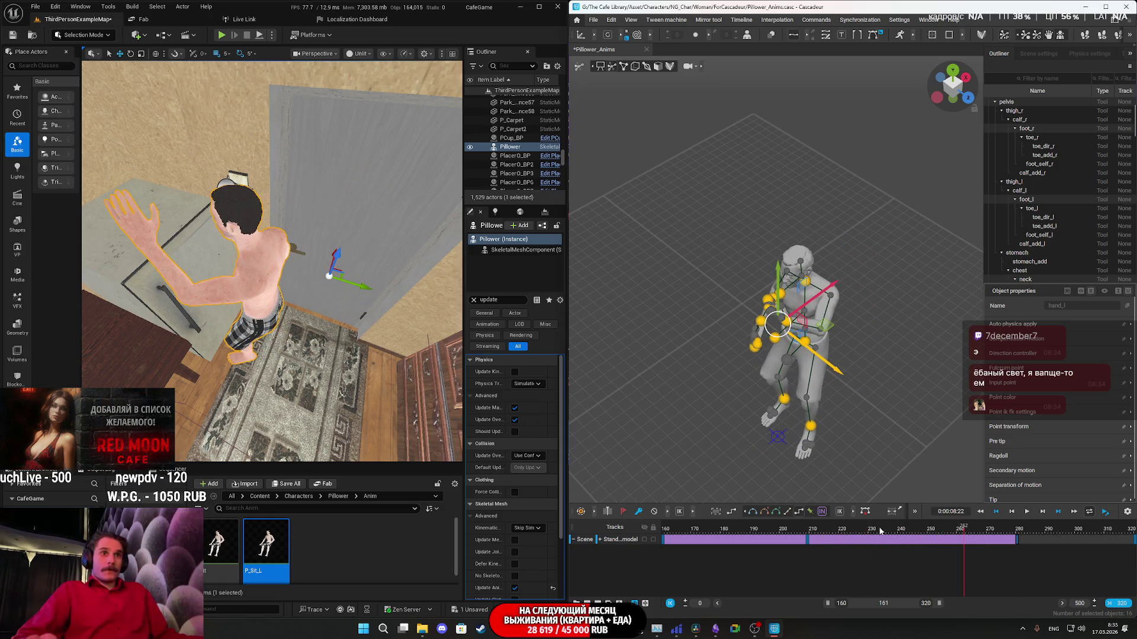
left_click(781, 536)
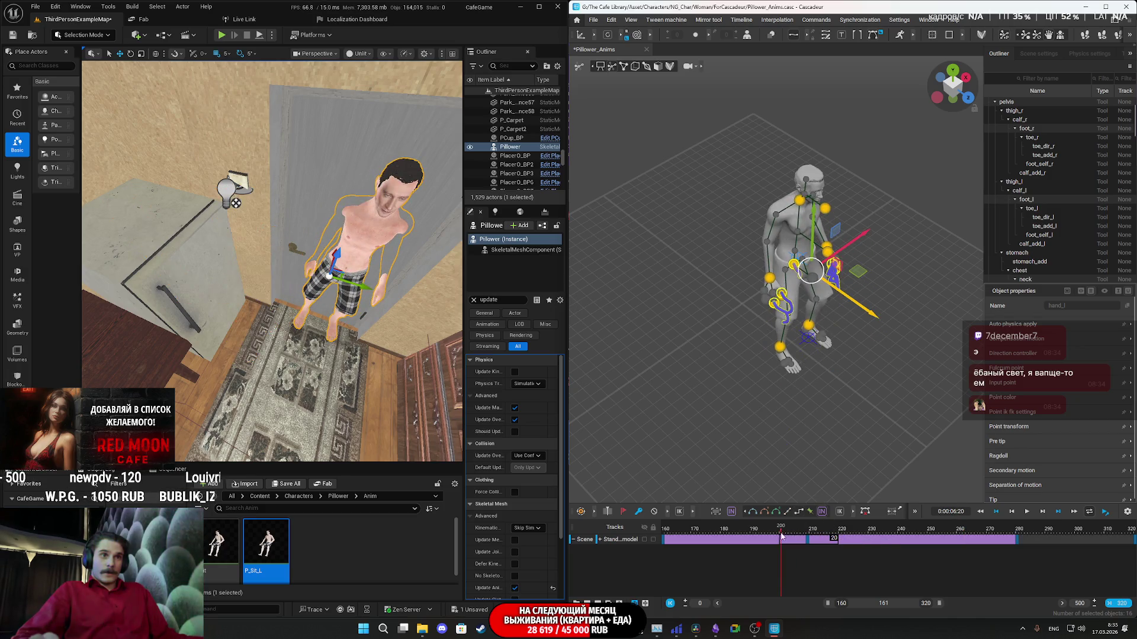
left_click(799, 514)
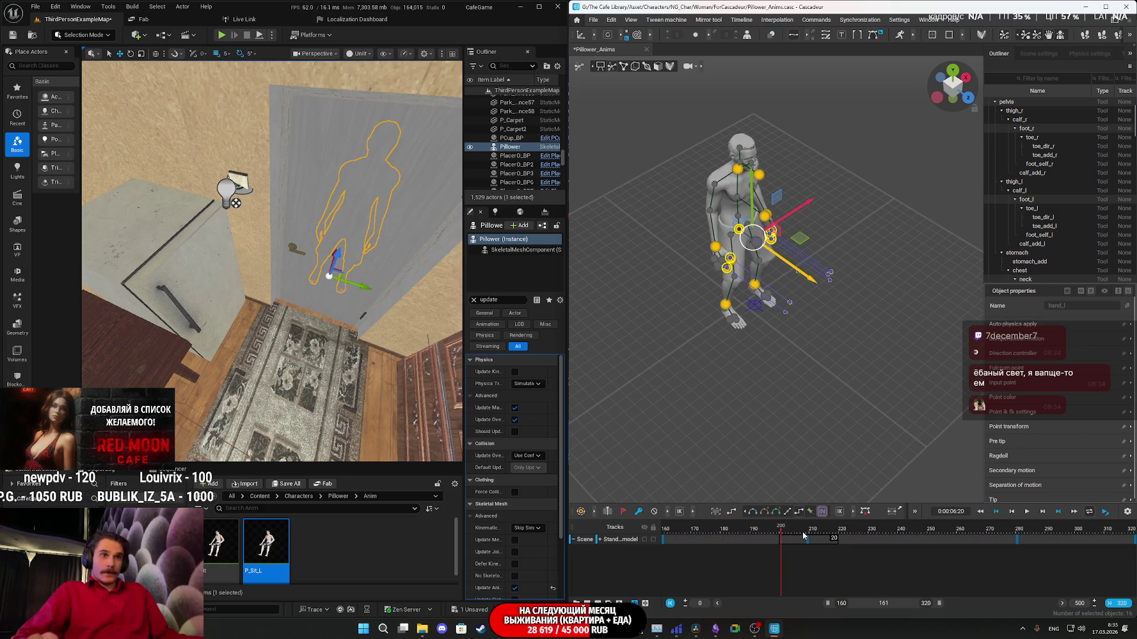
key("space")
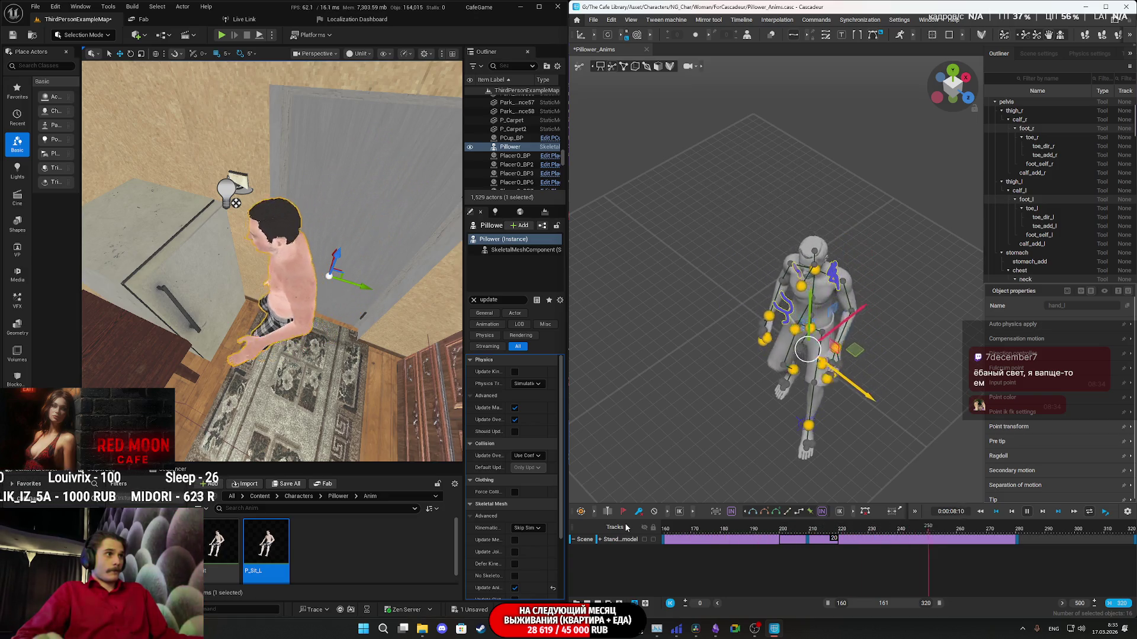
left_click(813, 530)
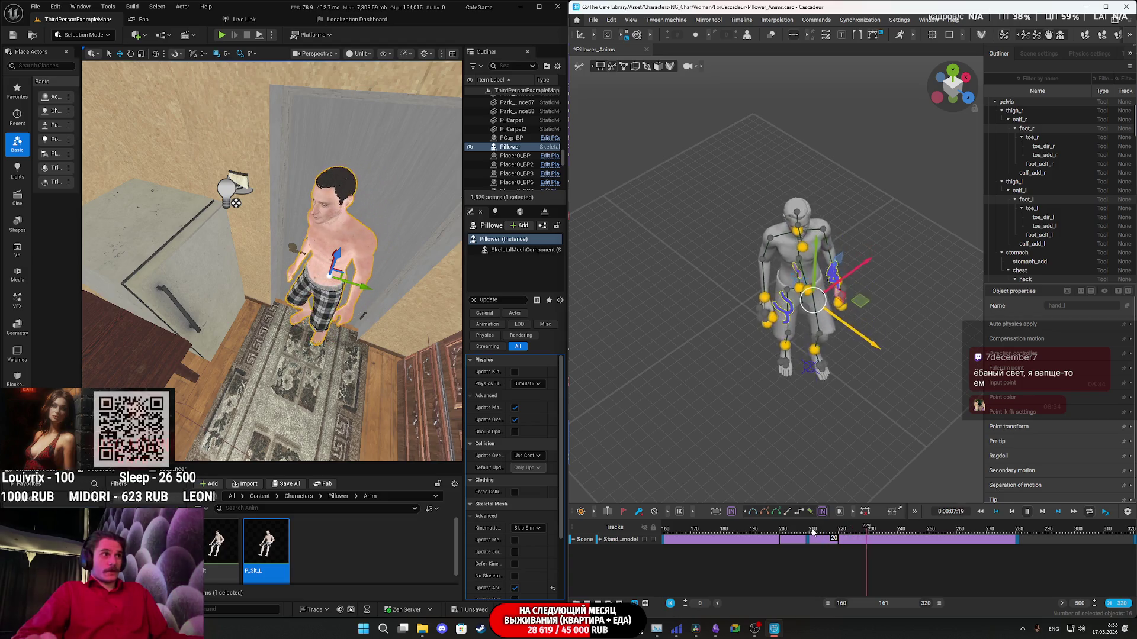
left_click(905, 528)
left_click_drag(906, 528, 823, 533)
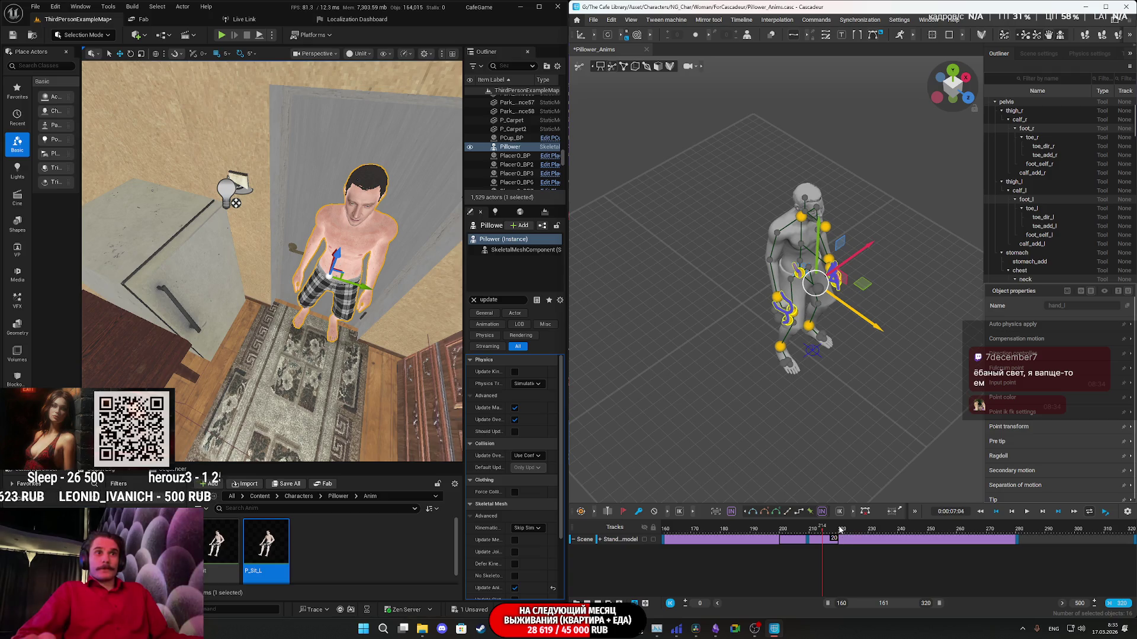
left_click(800, 513)
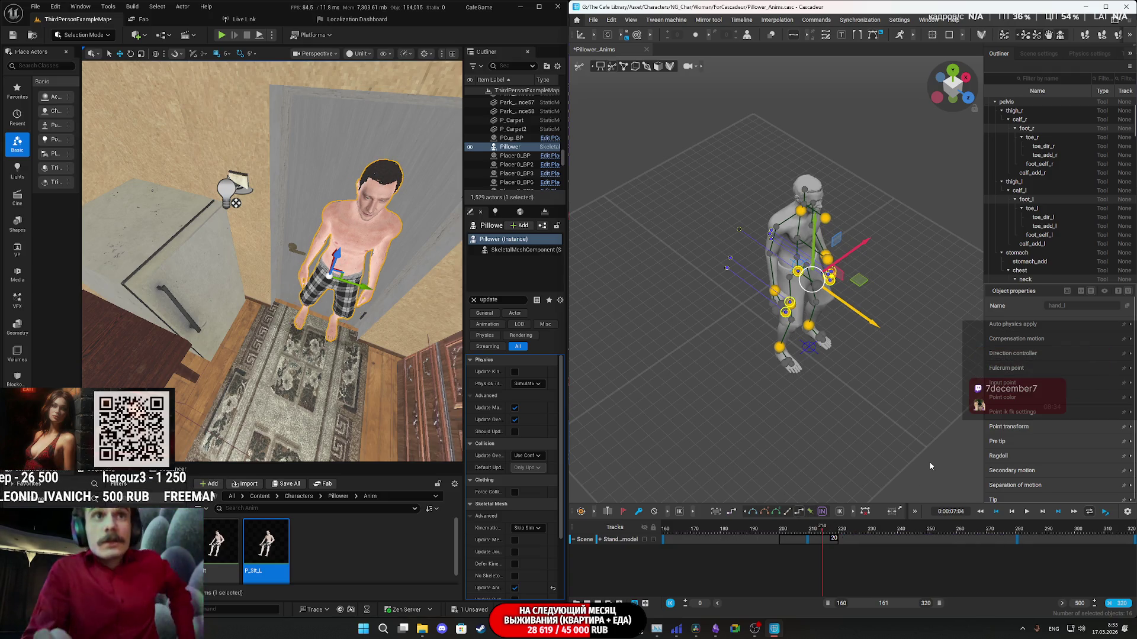
scroll(1019, 365, "down", 1)
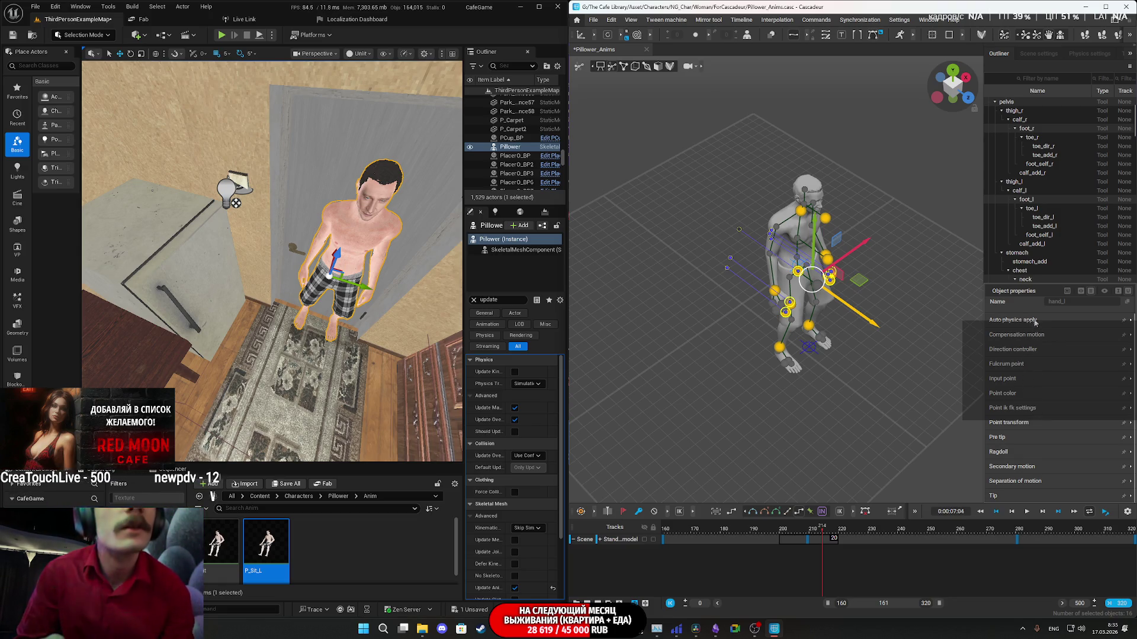
scroll(1048, 344, "up", 1)
scroll(1018, 353, "down", 1)
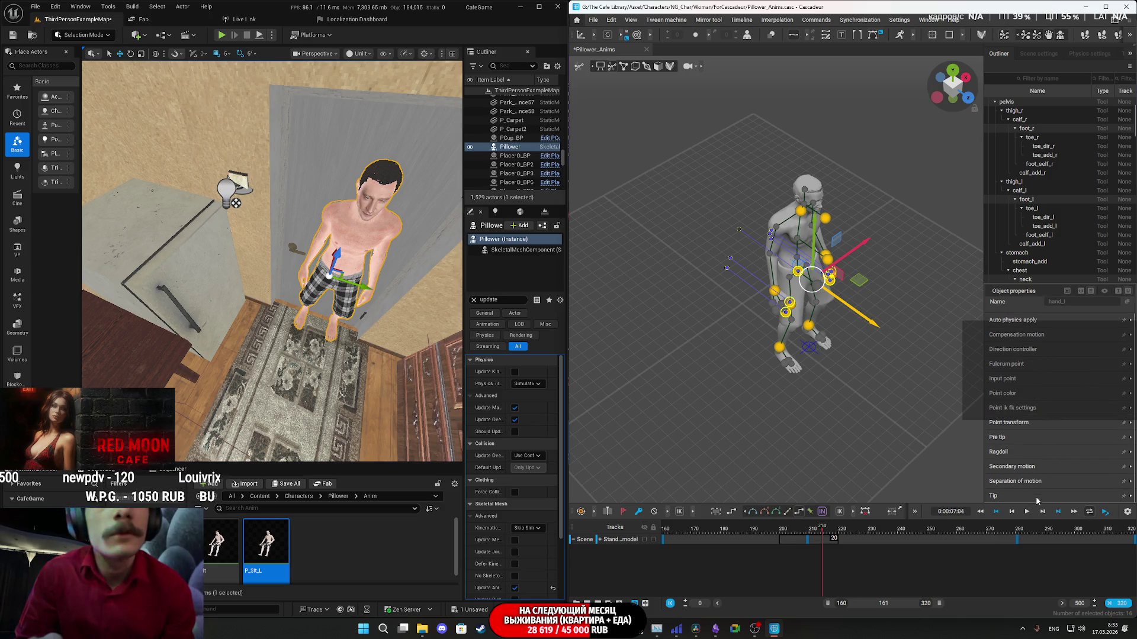
left_click(1030, 481)
left_click(1020, 453)
left_click(1018, 465)
scroll(1012, 438, "down", 1)
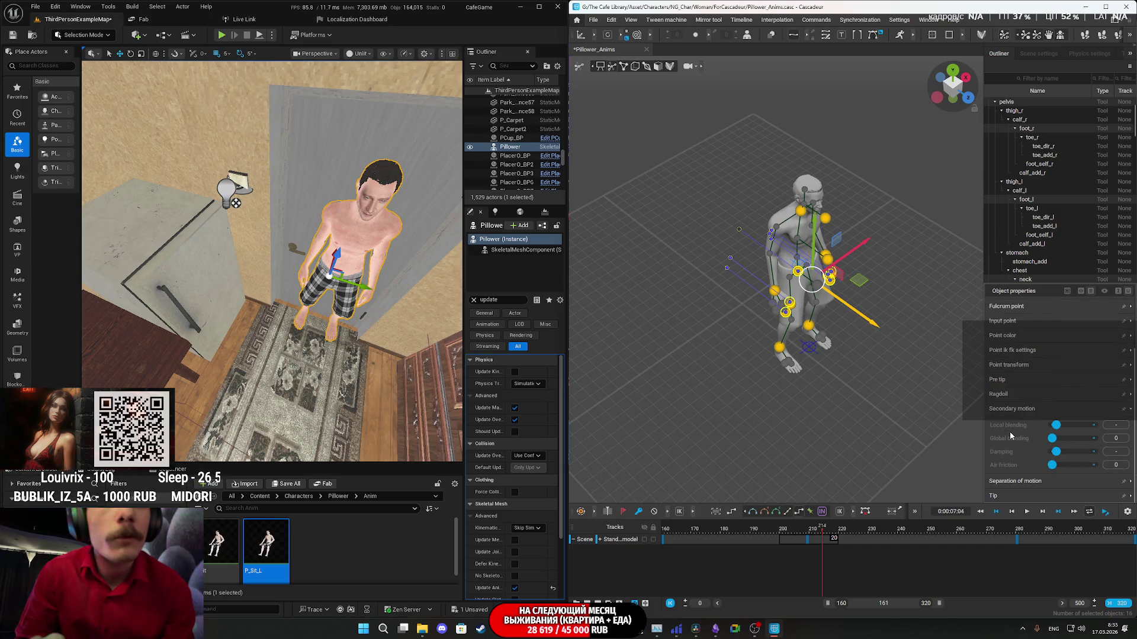
left_click(1010, 409)
left_click(1006, 402)
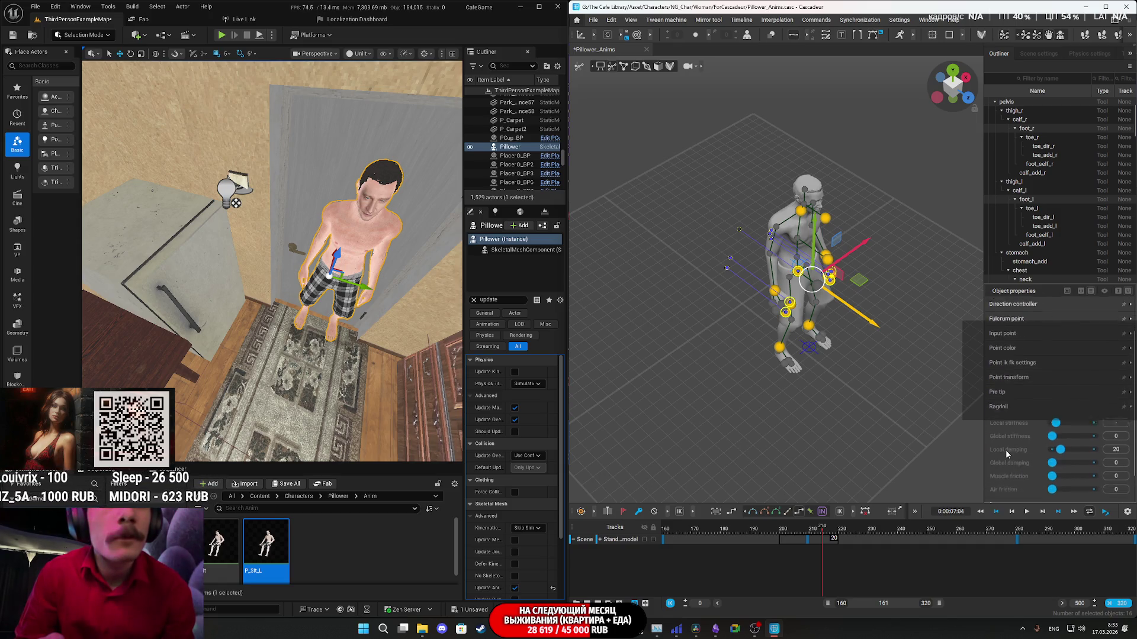
scroll(1006, 408, "down", 2)
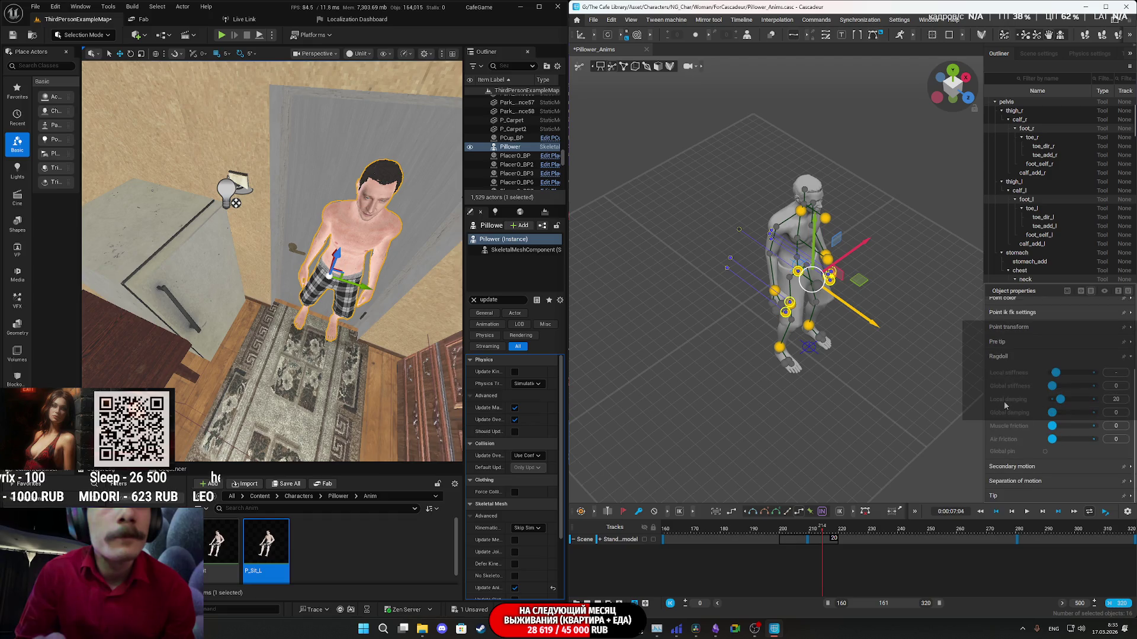
left_click(999, 357)
left_click(1010, 438)
left_click(1011, 438)
scroll(1021, 328, "up", 1)
scroll(1026, 340, "down", 1)
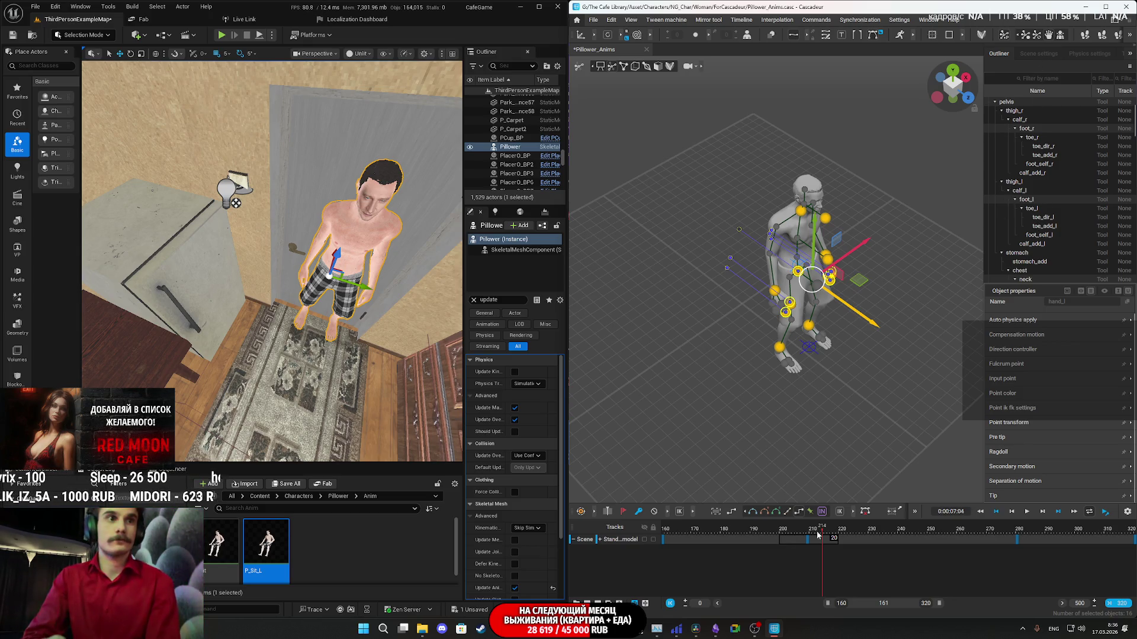
left_click(823, 513)
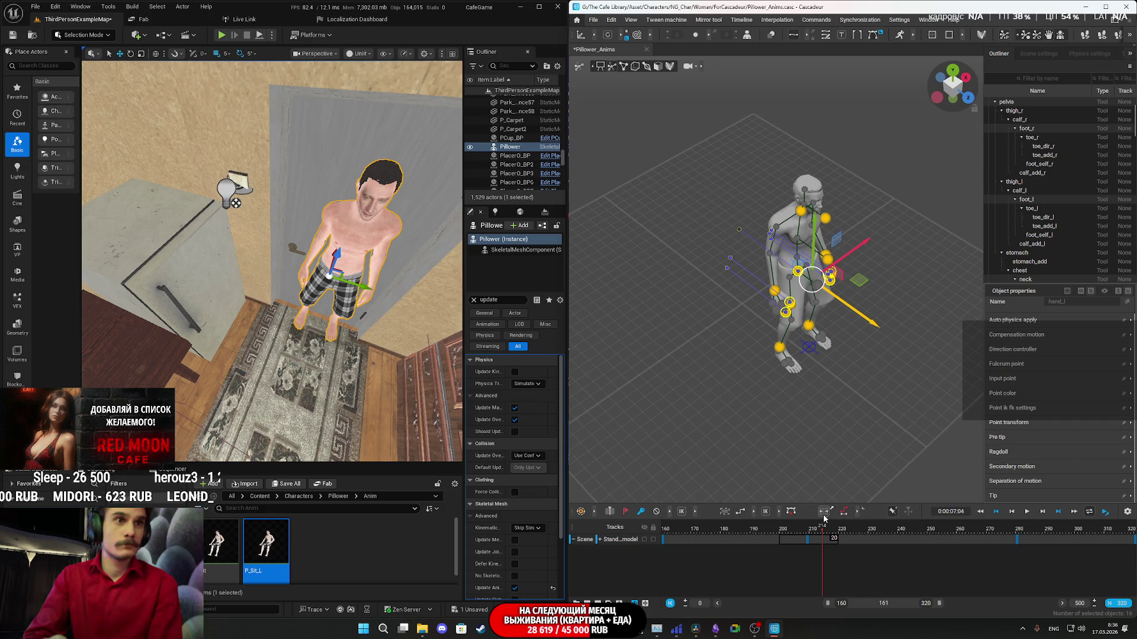
left_click(754, 513)
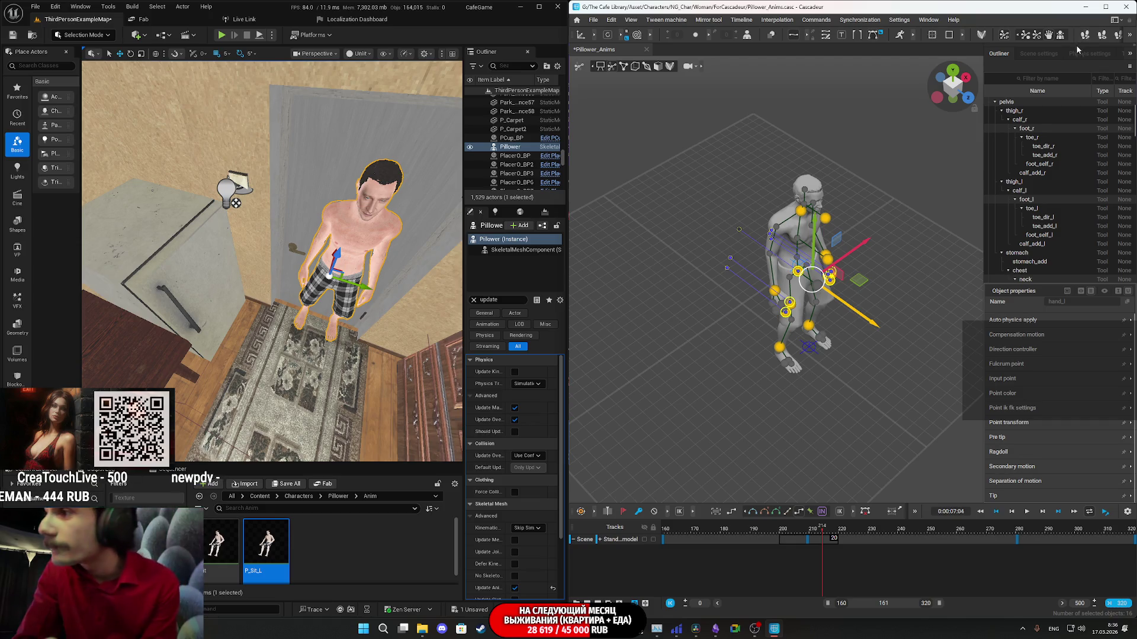
Show the scene settings in a widened panel and review the Inbetweening and Fulcrum Motion Cleaning options.
left_click(1045, 54)
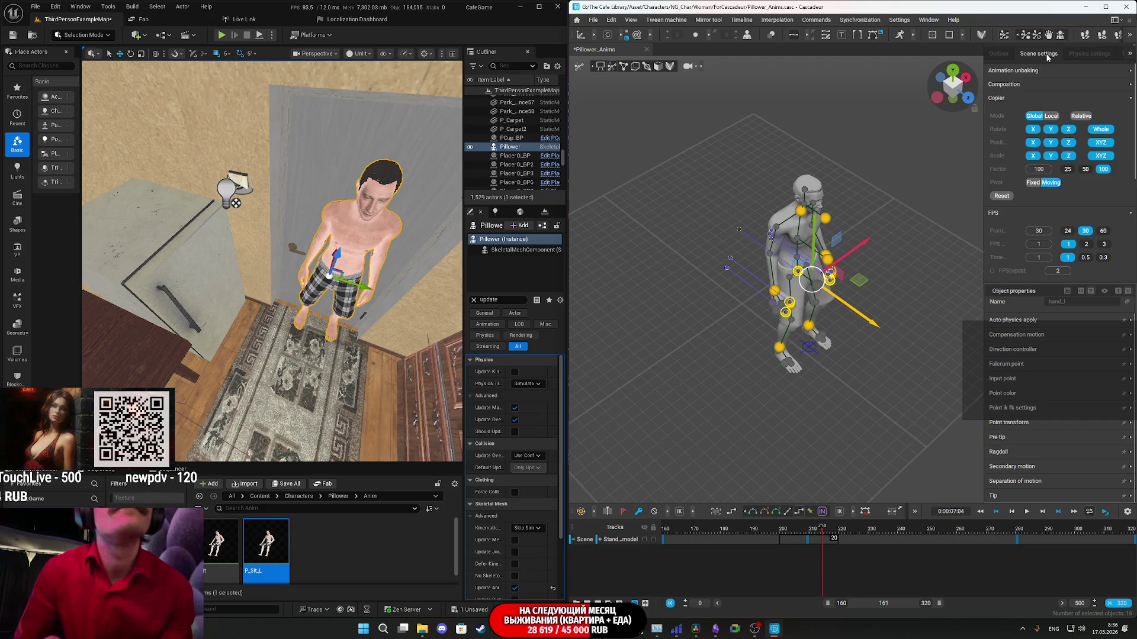
scroll(1006, 233, "down", 2)
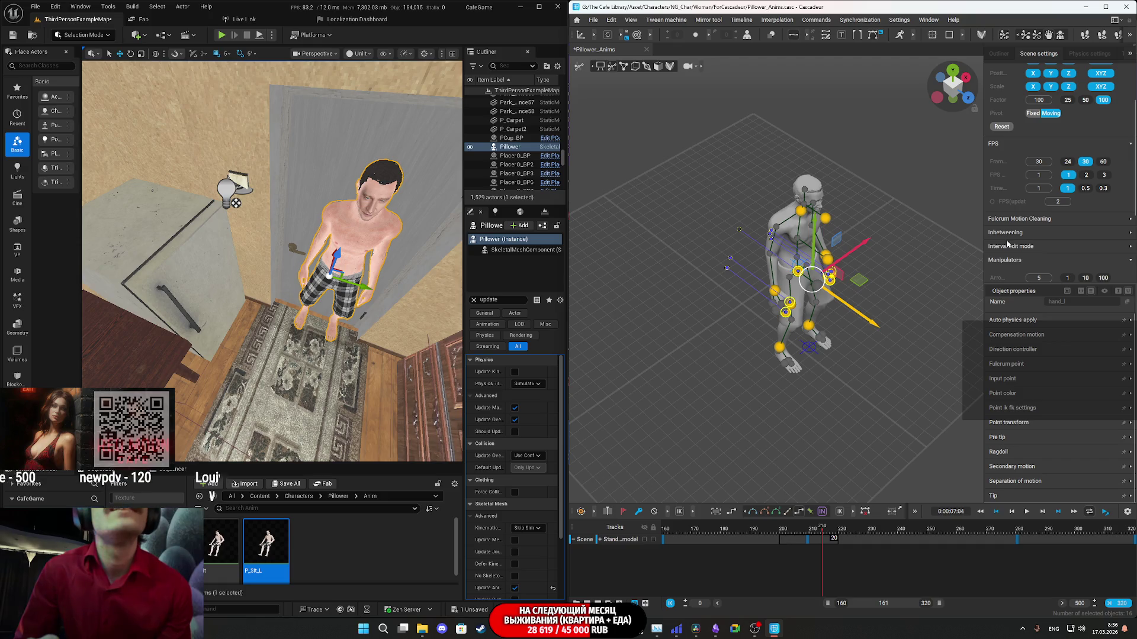
scroll(1008, 211, "down", 2)
left_click(1008, 199)
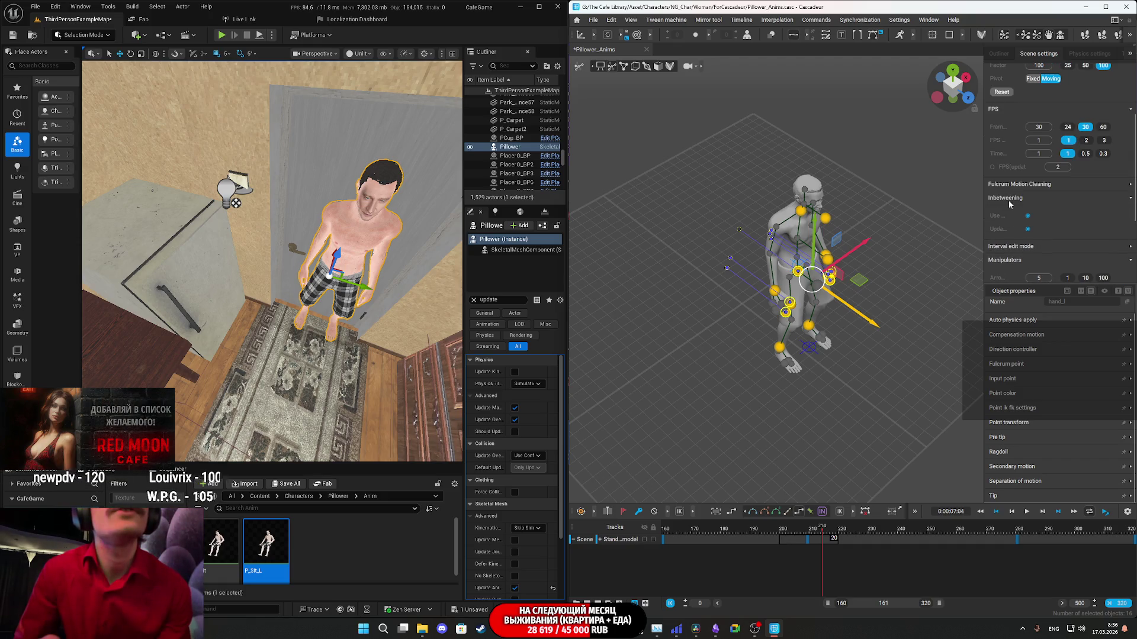
mouse_move(982, 227)
left_mouse_down()
mouse_move(890, 245)
mouse_move(965, 238)
left_mouse_up()
left_click(1009, 184)
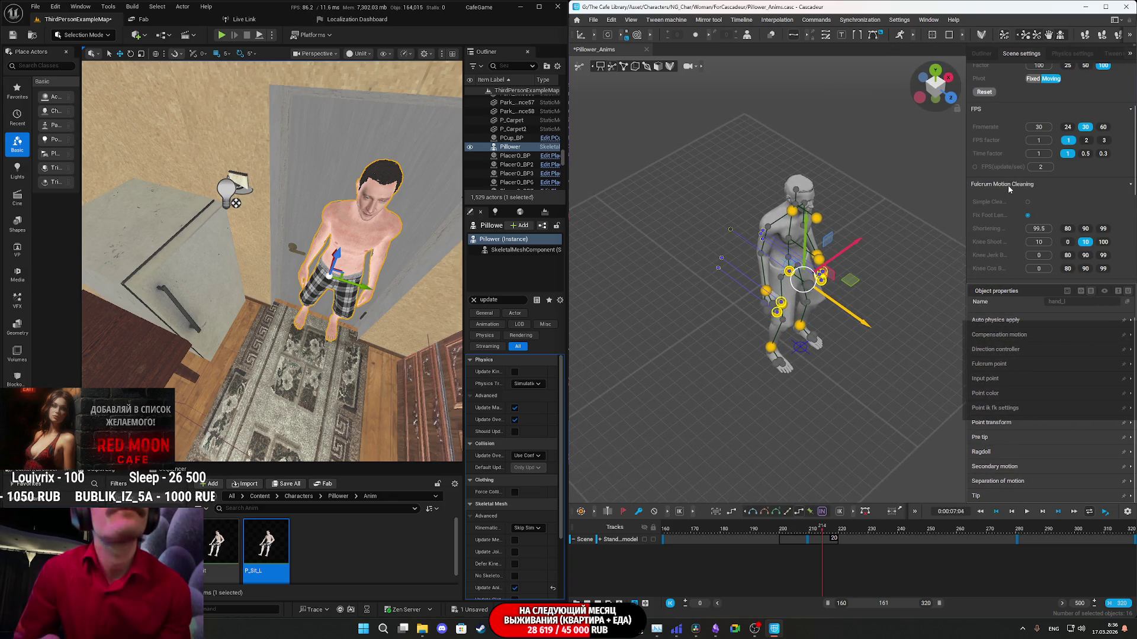
scroll(1007, 184, "down", 1)
left_click(995, 171)
Expand and collapse the Manipulator Step and Tracks Stretching Mode options to review them.
left_click(997, 207)
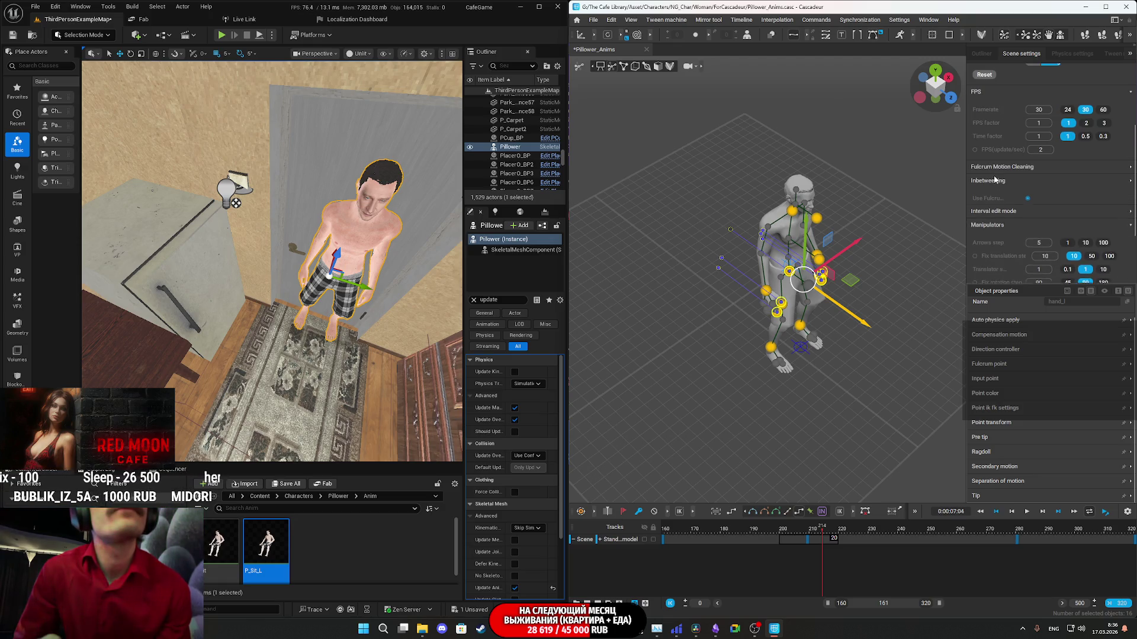
scroll(997, 206, "down", 2)
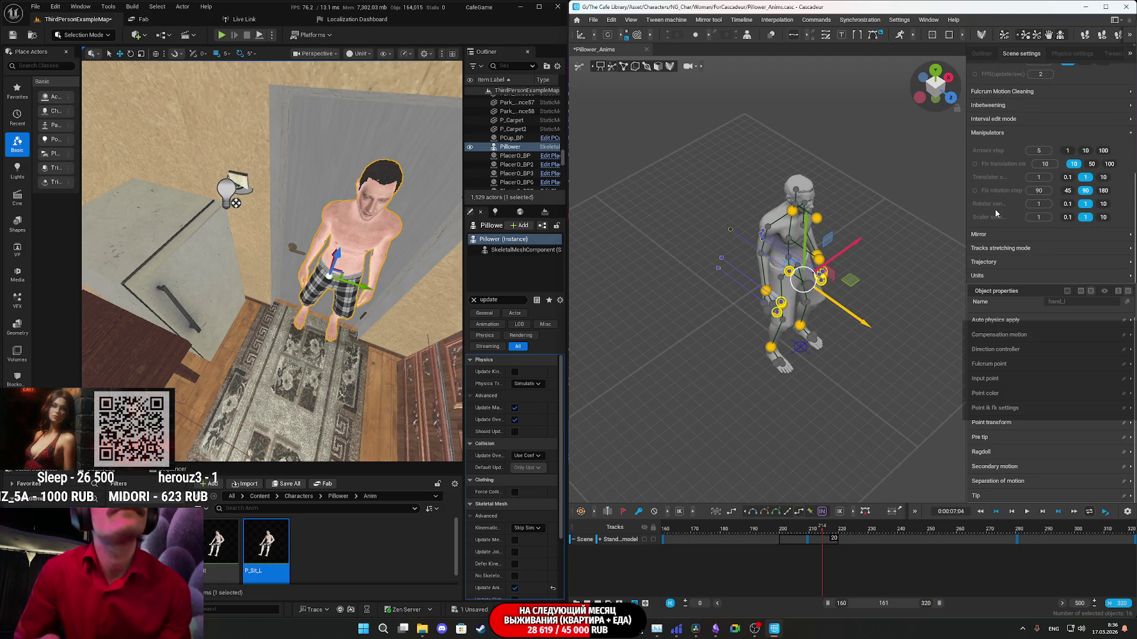
scroll(1000, 248, "up", 2)
scroll(1000, 248, "up", 1)
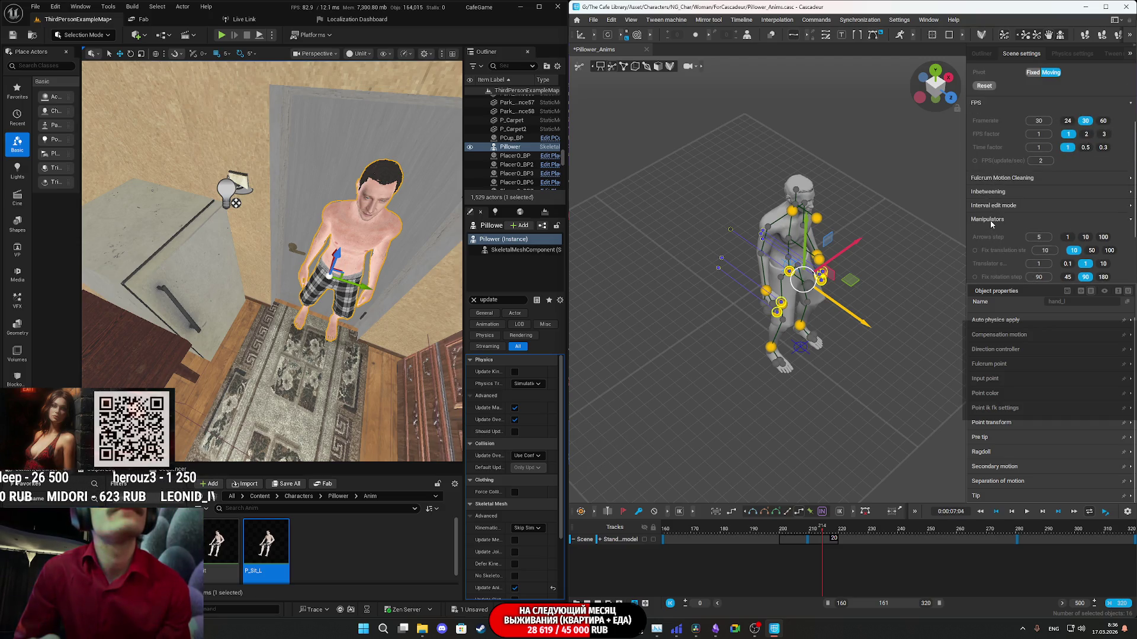
left_click(984, 222)
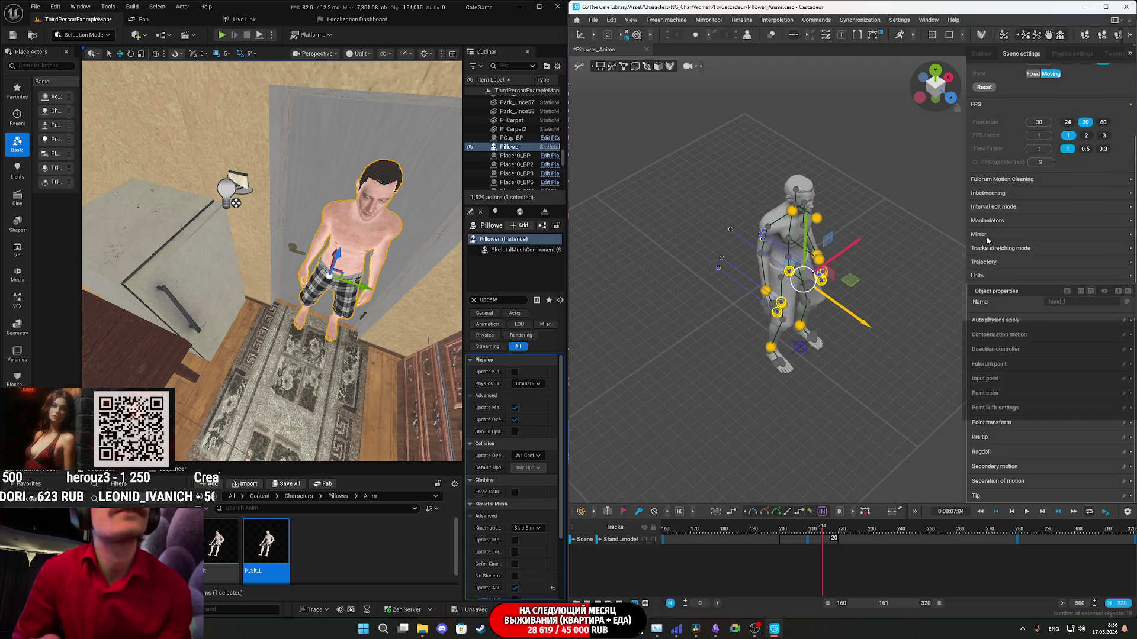
left_click(1009, 251)
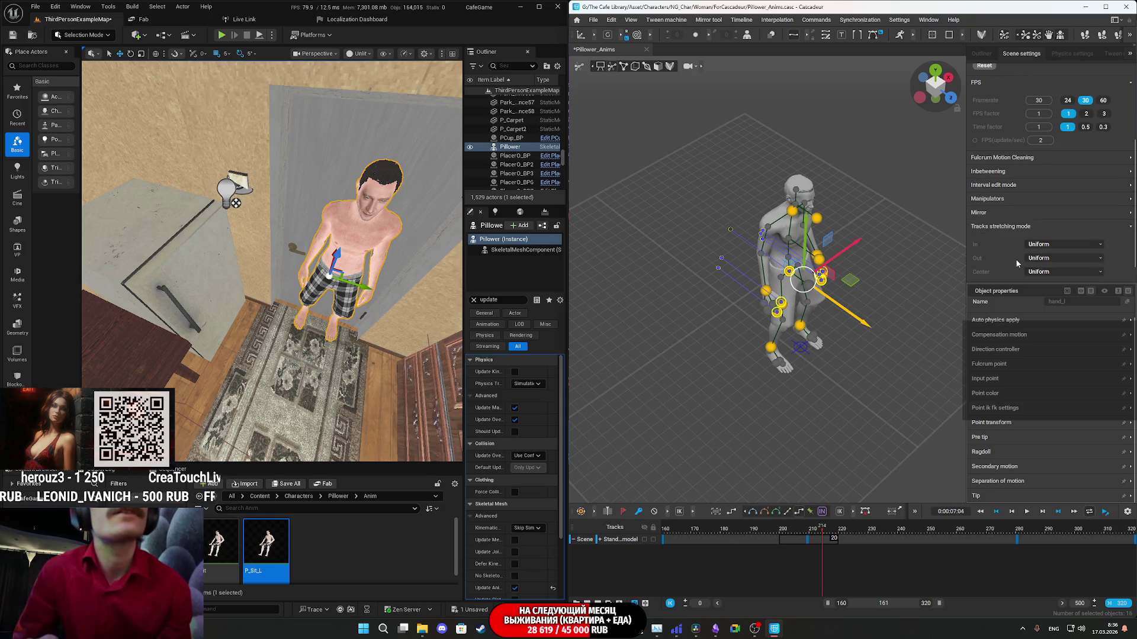
left_click(999, 226)
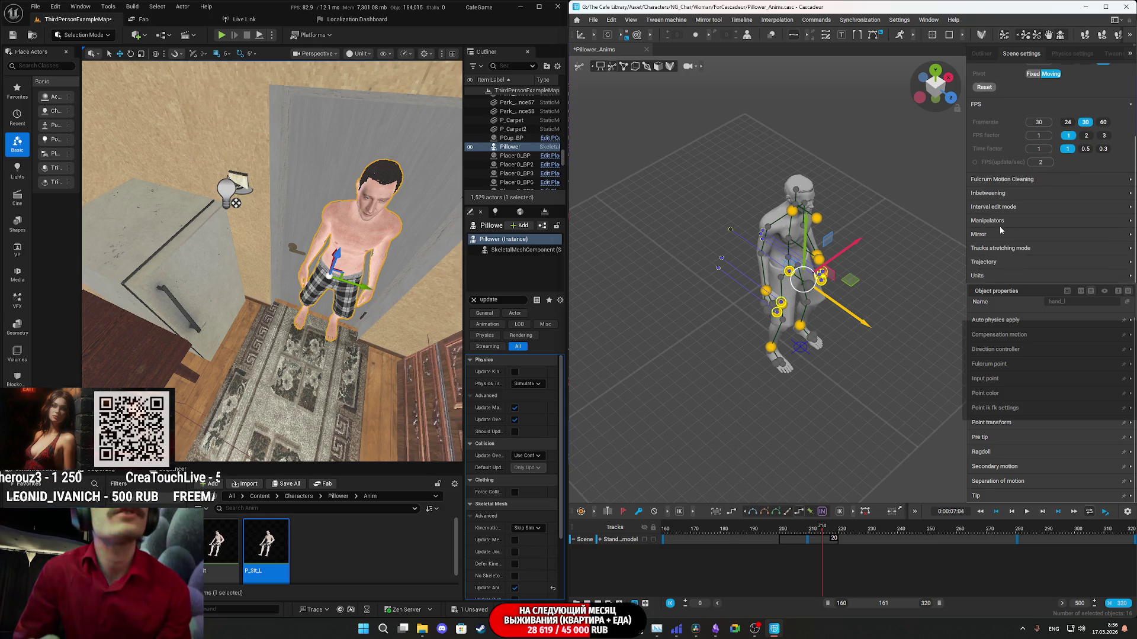
Review the Trajectory, Animation Unbaking and Composition options, then switch to the physics settings.
left_click(989, 262)
scroll(1000, 152, "down", 5)
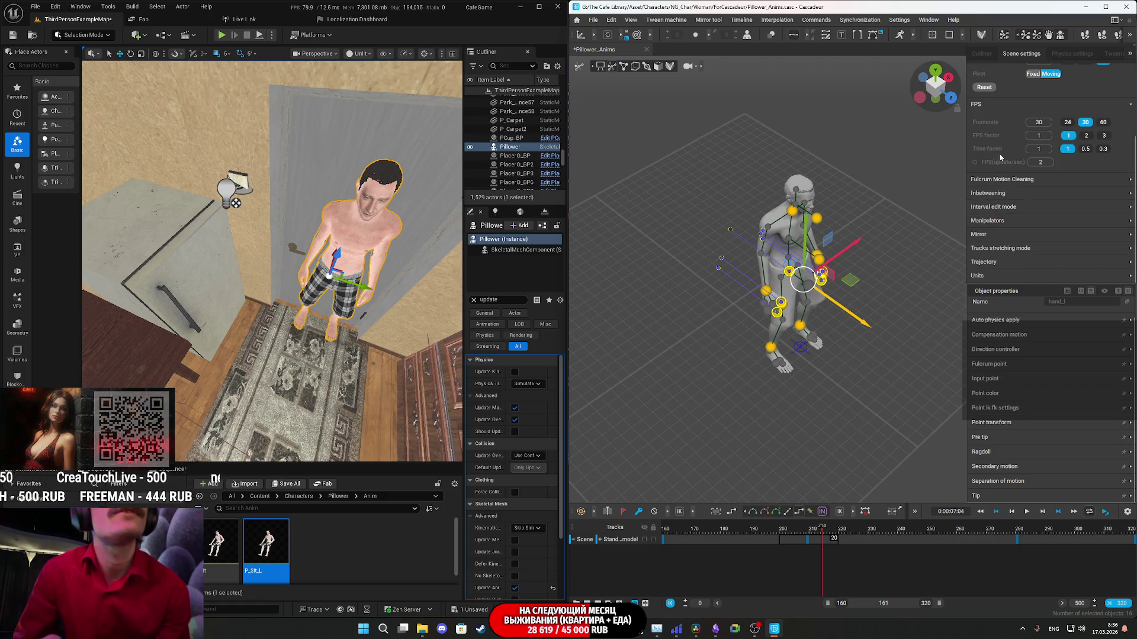
scroll(992, 204, "up", 1)
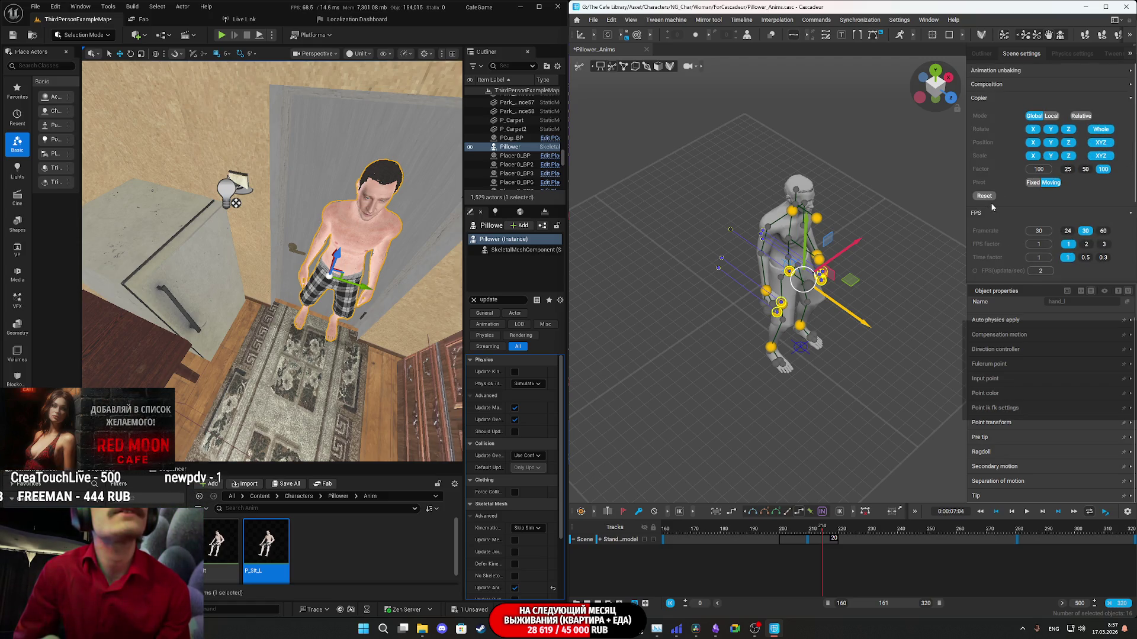
left_click(997, 76)
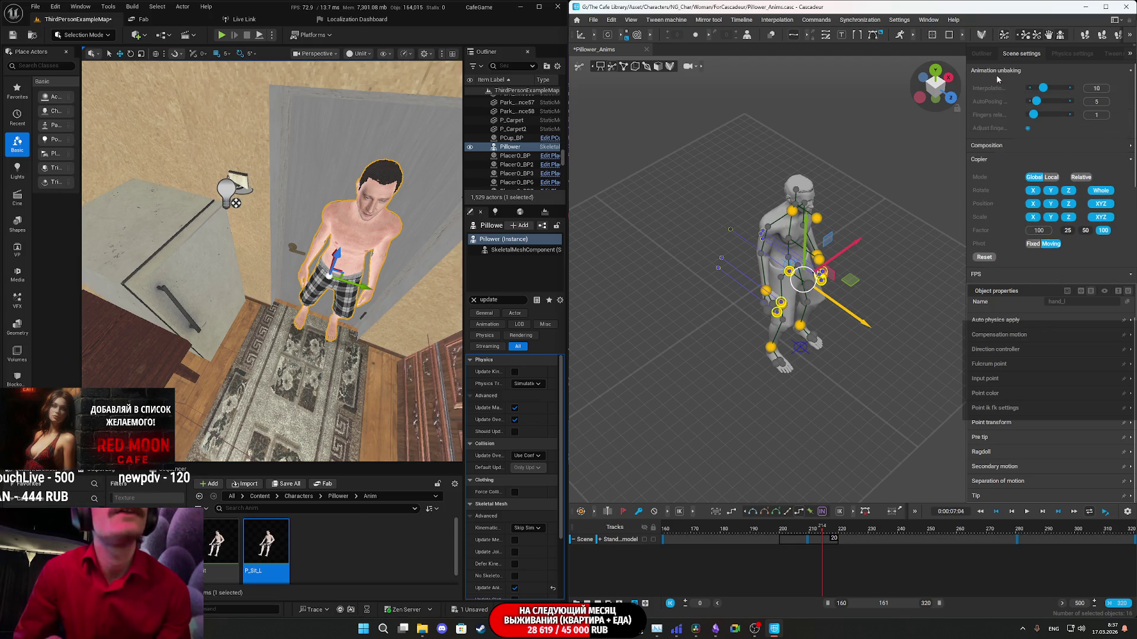
left_click(996, 74)
left_click(990, 86)
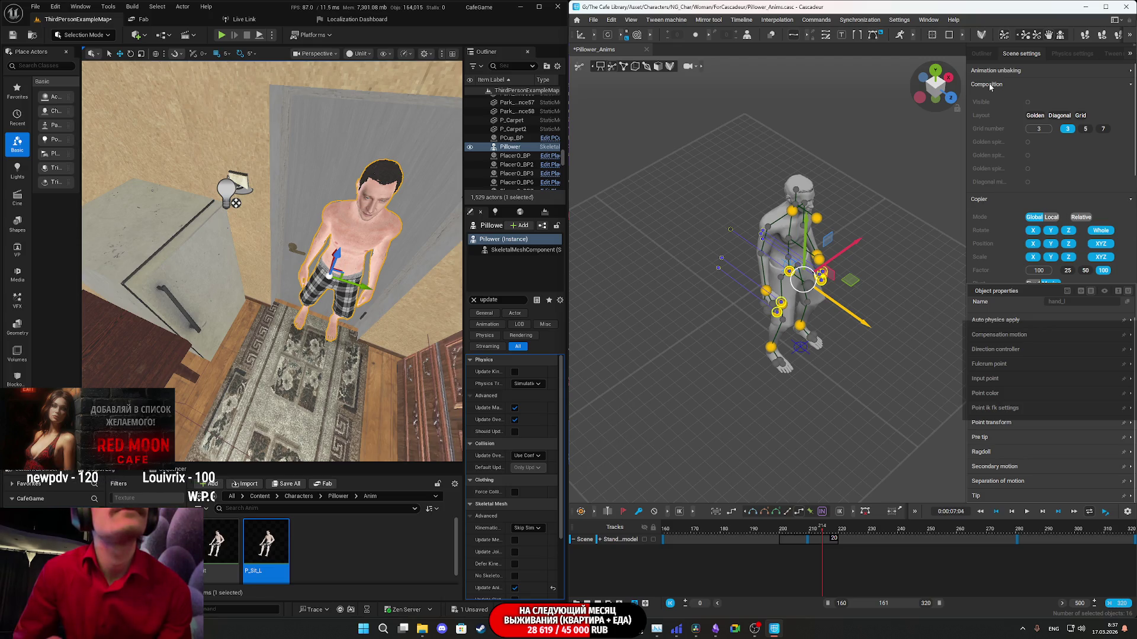
scroll(990, 87, "down", 3)
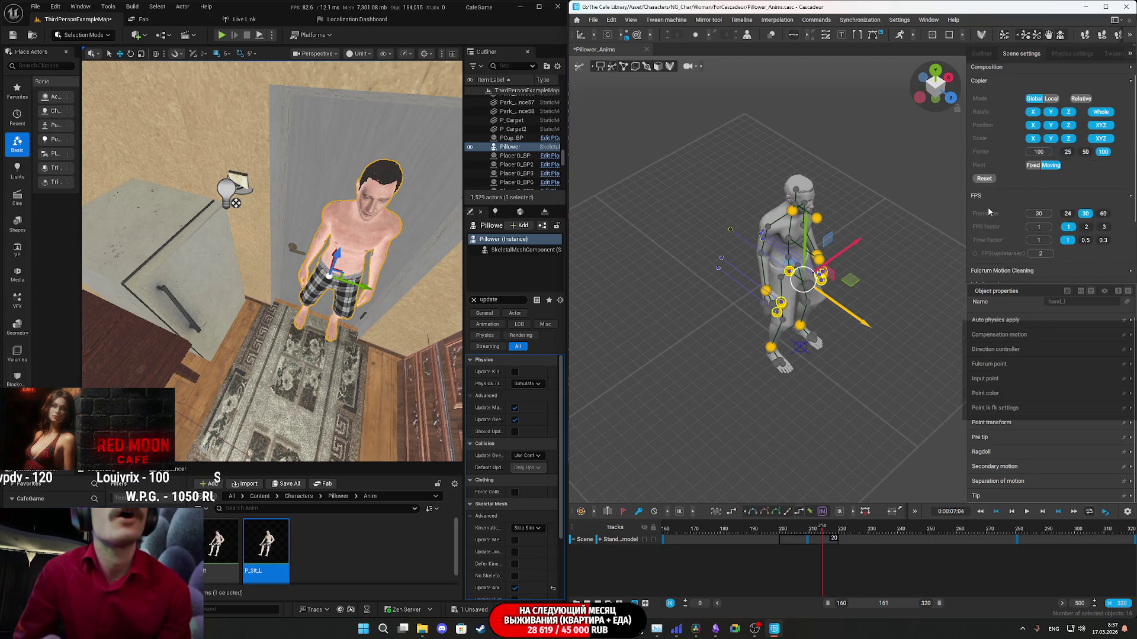
scroll(996, 213, "down", 1)
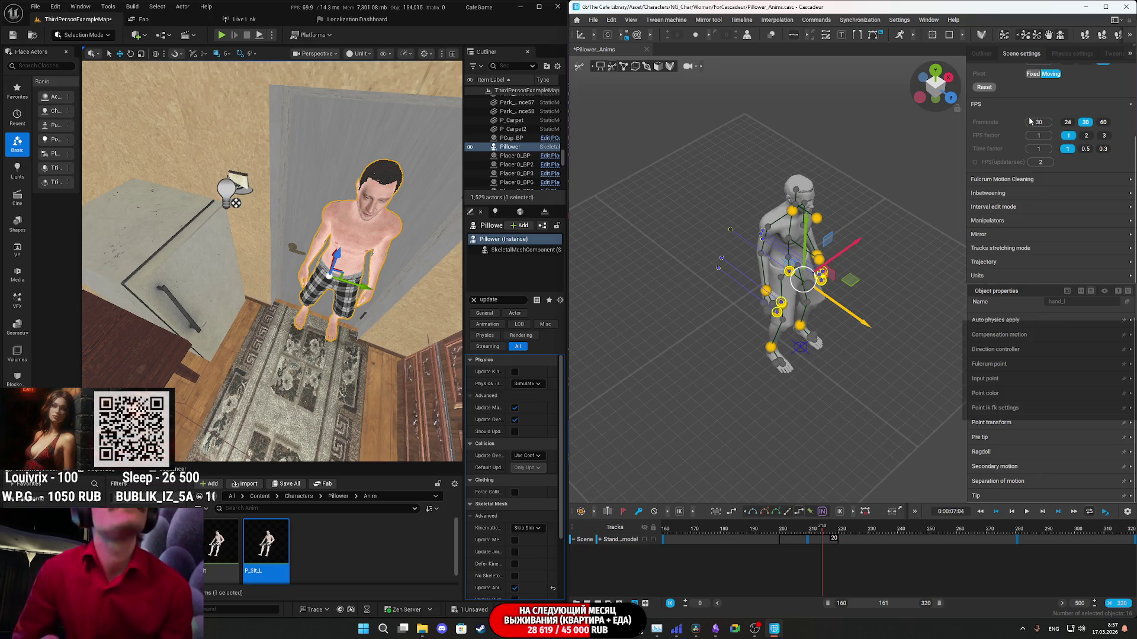
left_click(1064, 55)
scroll(989, 208, "down", 3)
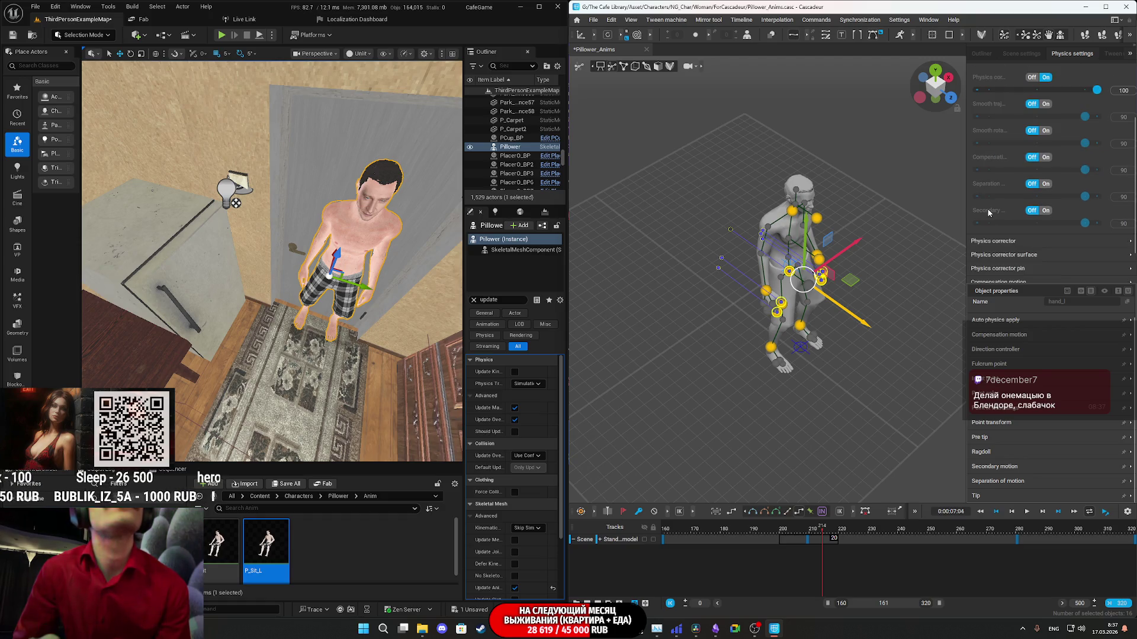
scroll(989, 208, "up", 3)
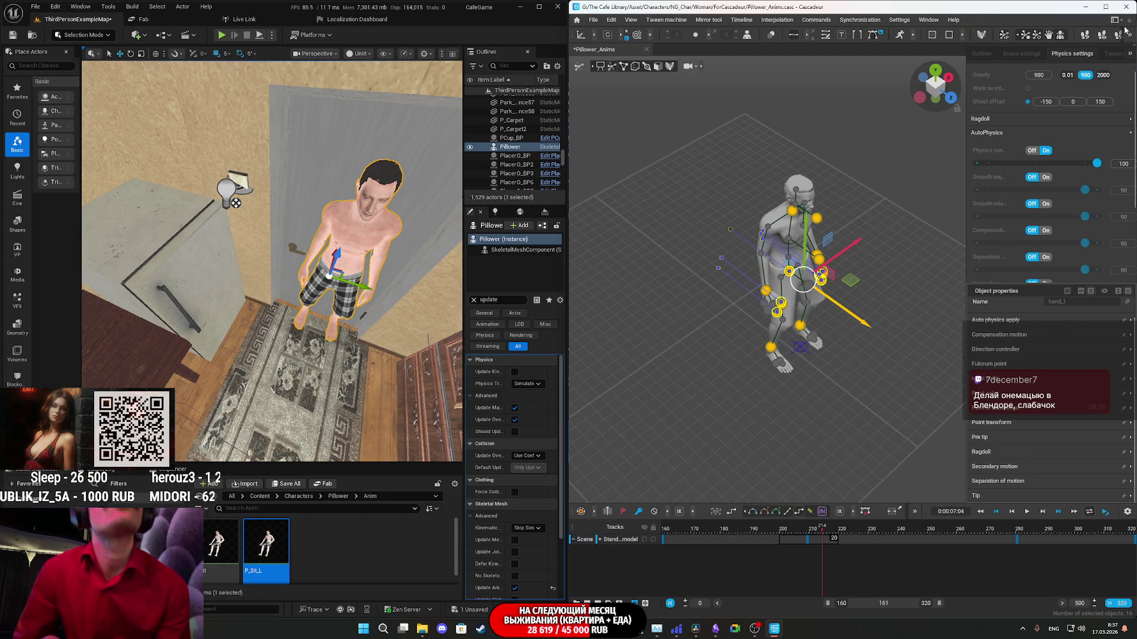
left_click(1112, 54)
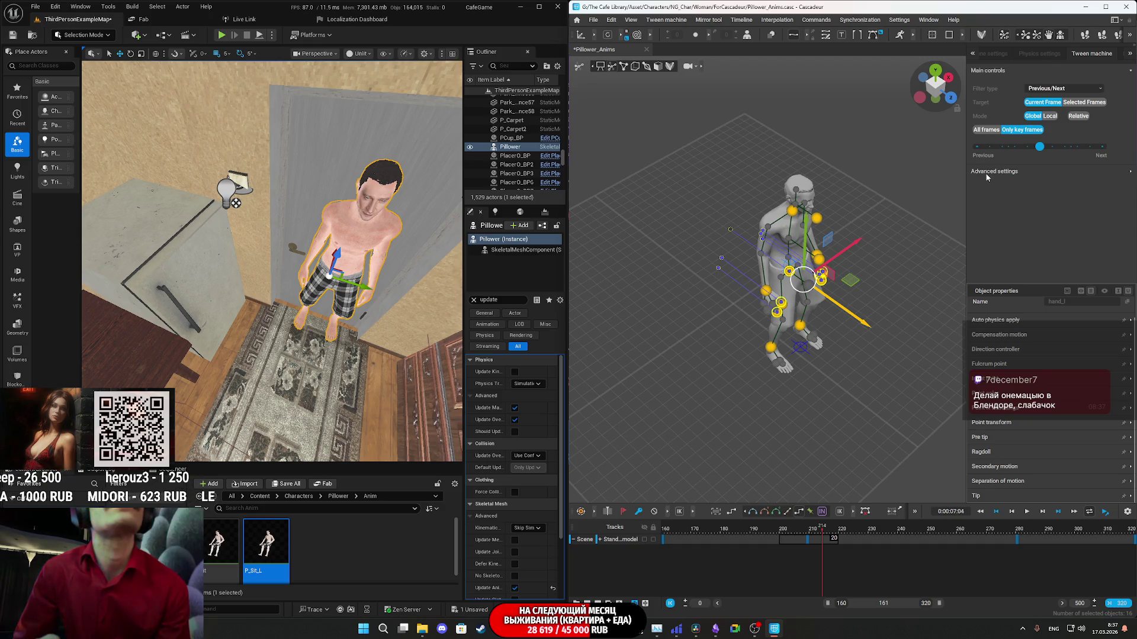
left_click(1128, 55)
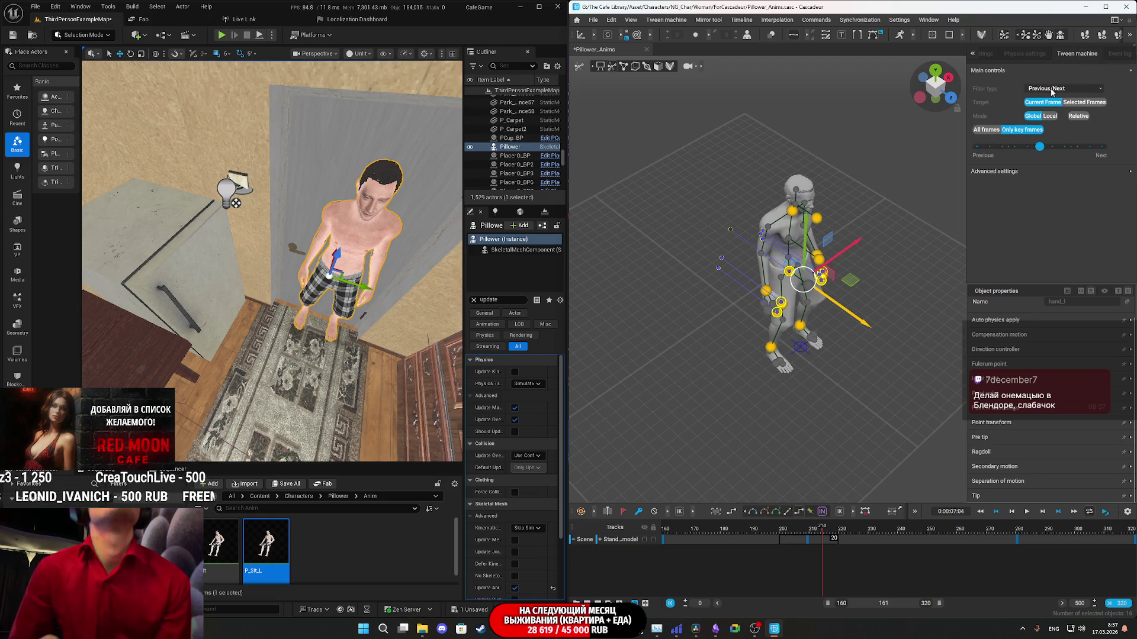
left_click(998, 172)
scroll(992, 202, "up", 1)
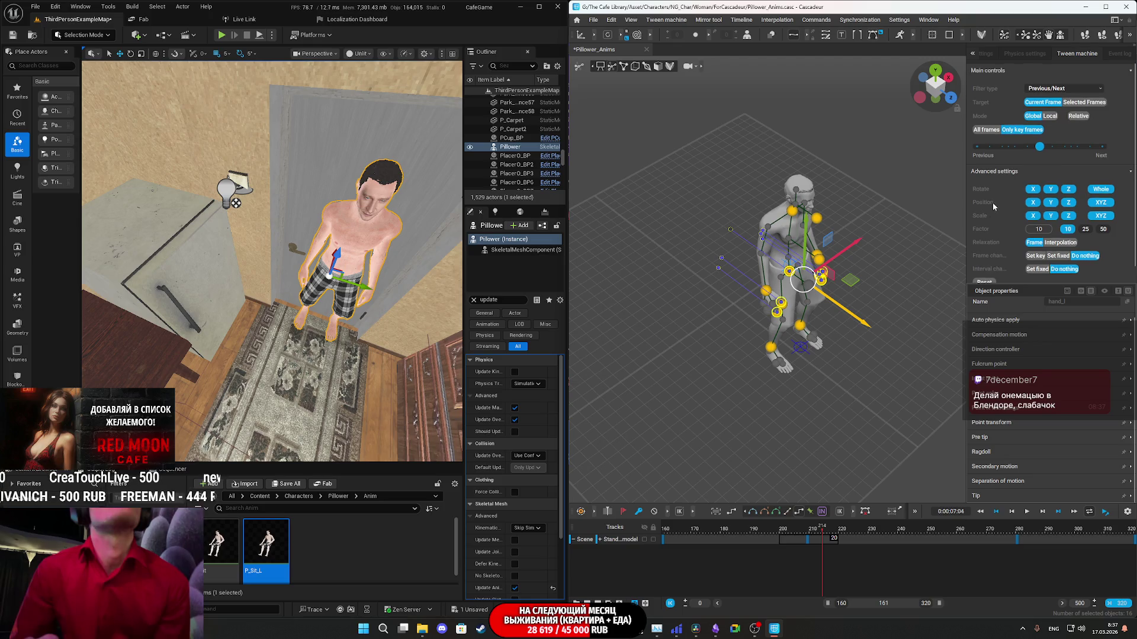
left_click(1011, 54)
left_click(993, 58)
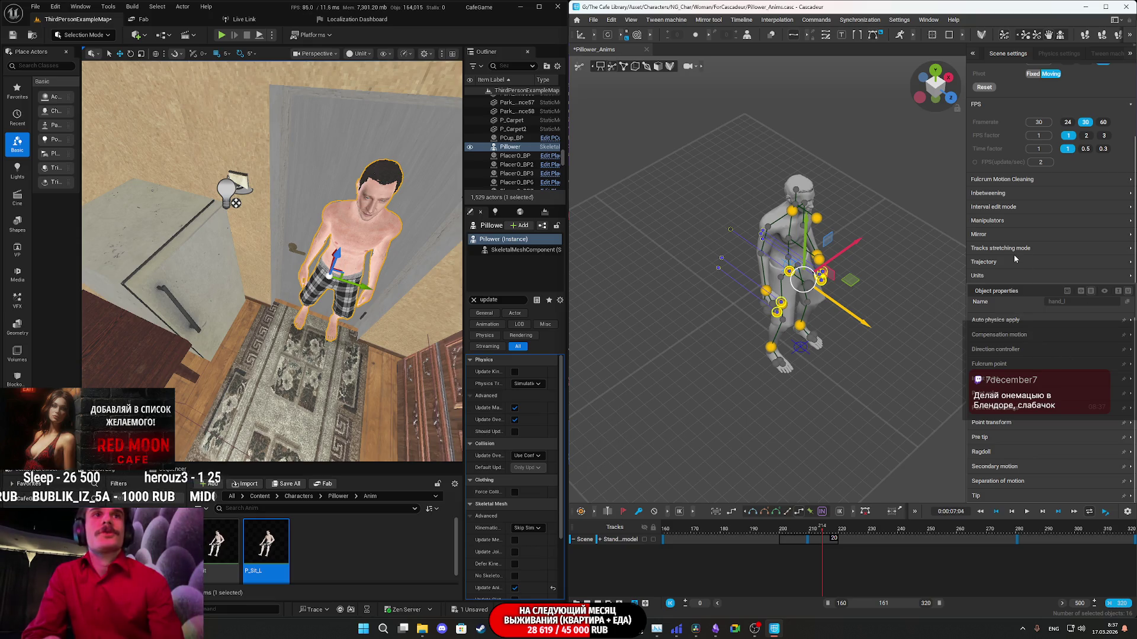
scroll(1003, 212, "up", 1)
left_click(1008, 214)
scroll(1006, 212, "down", 1)
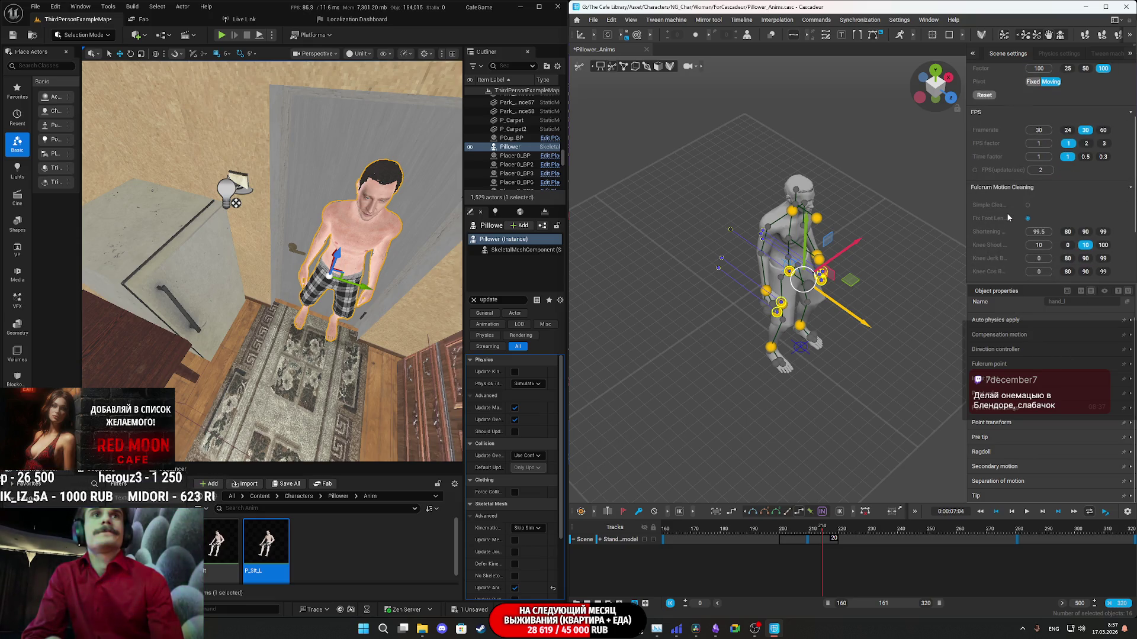
left_click(997, 203)
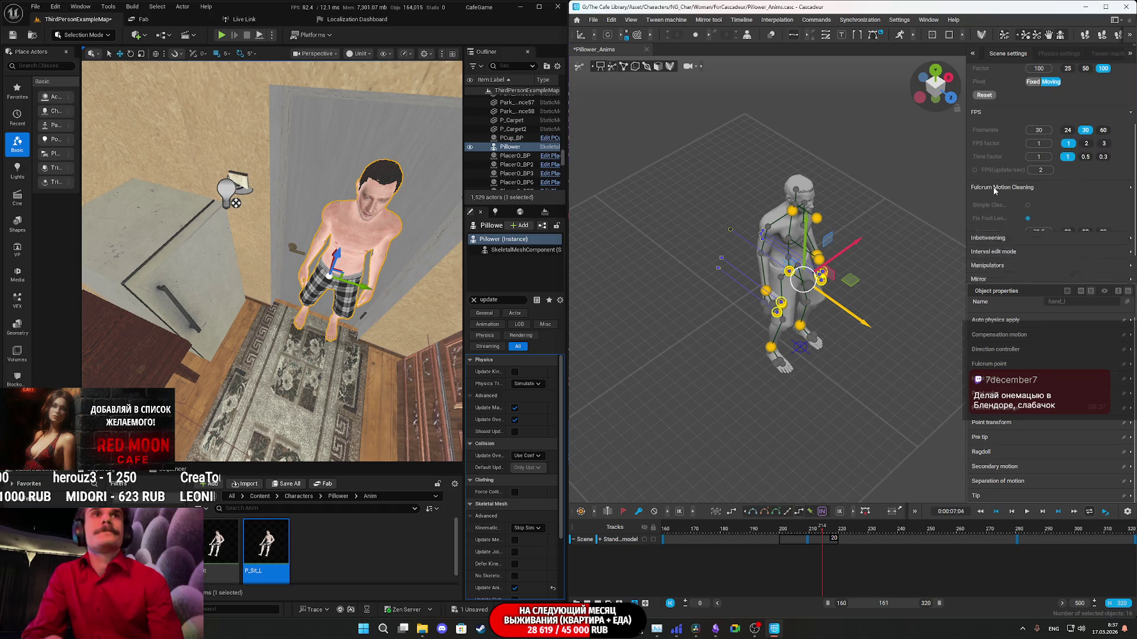
left_click(998, 203)
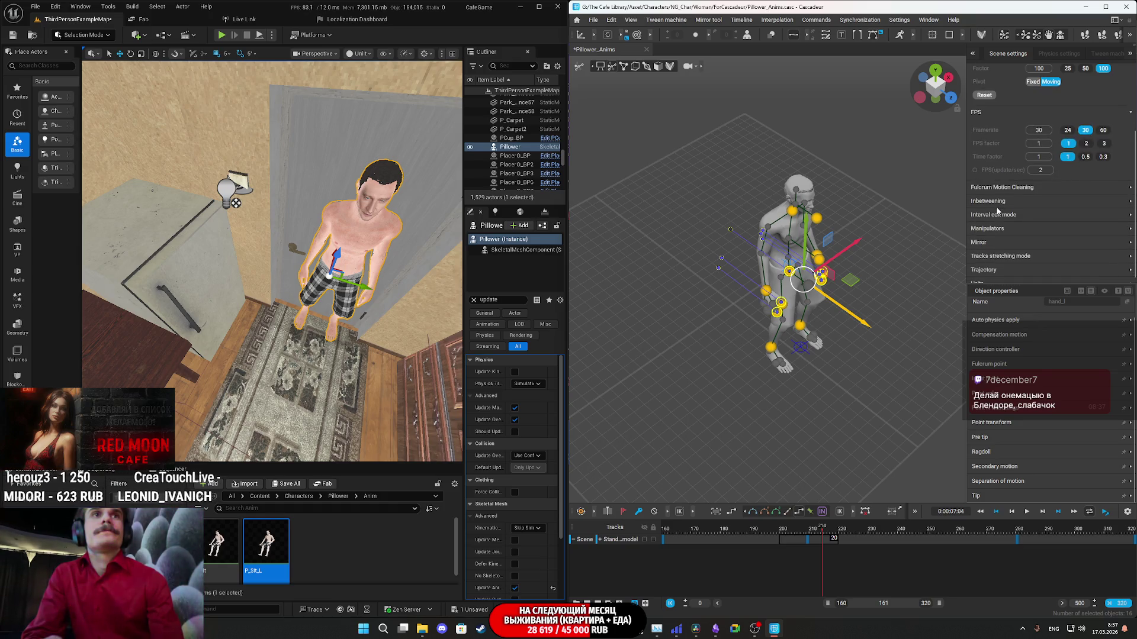
left_click(1000, 212)
scroll(1000, 212, "down", 1)
scroll(998, 207, "down", 1)
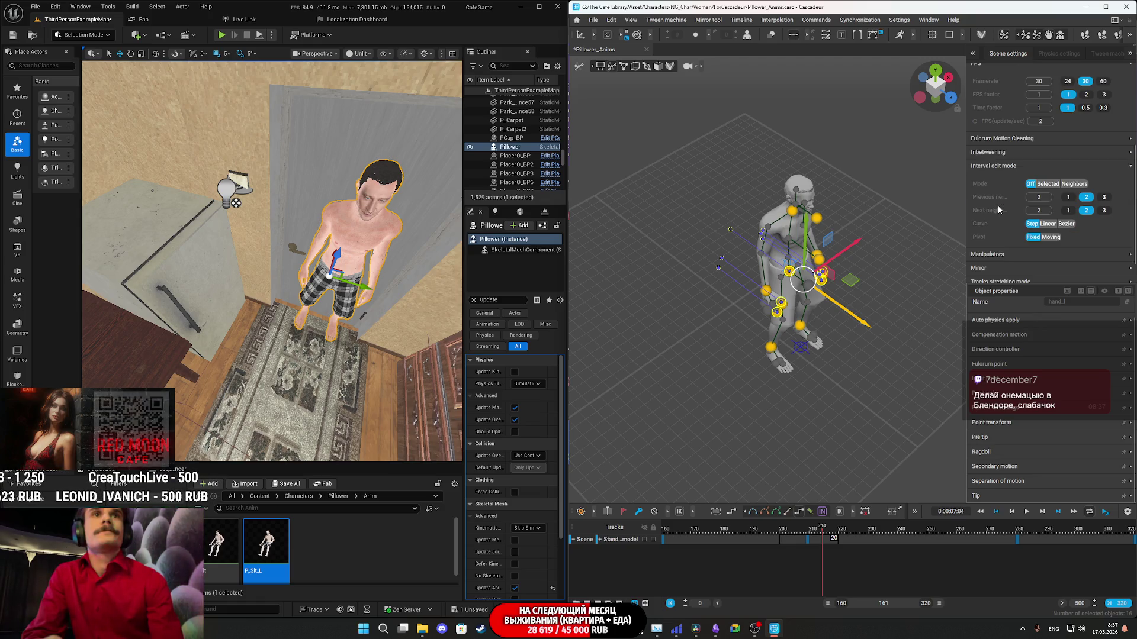
left_click(997, 166)
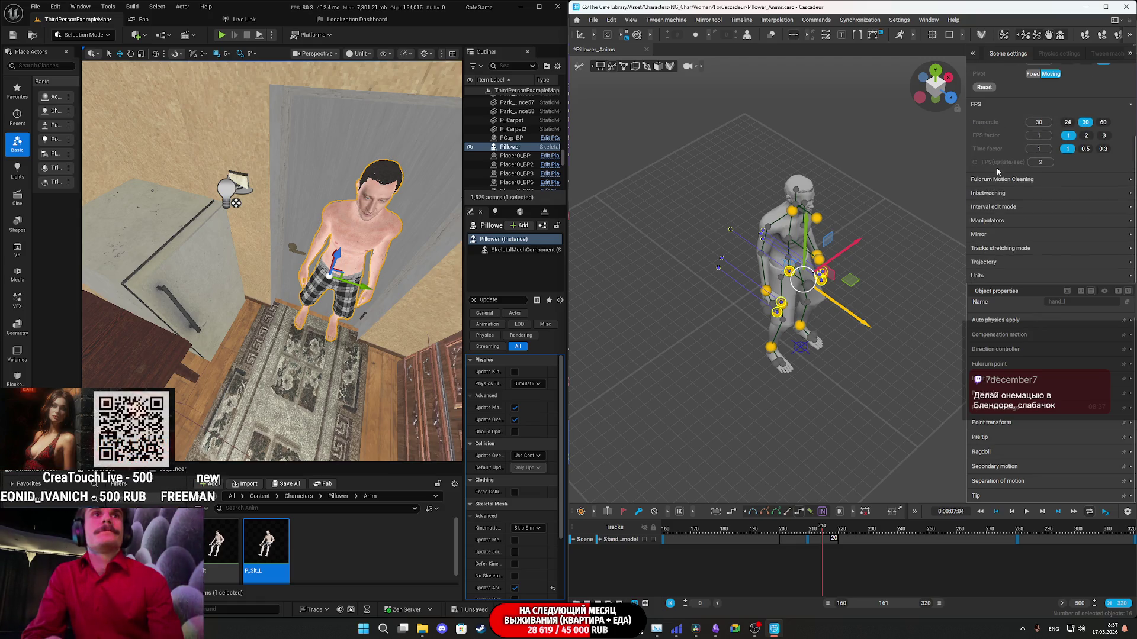
scroll(999, 222, "up", 3)
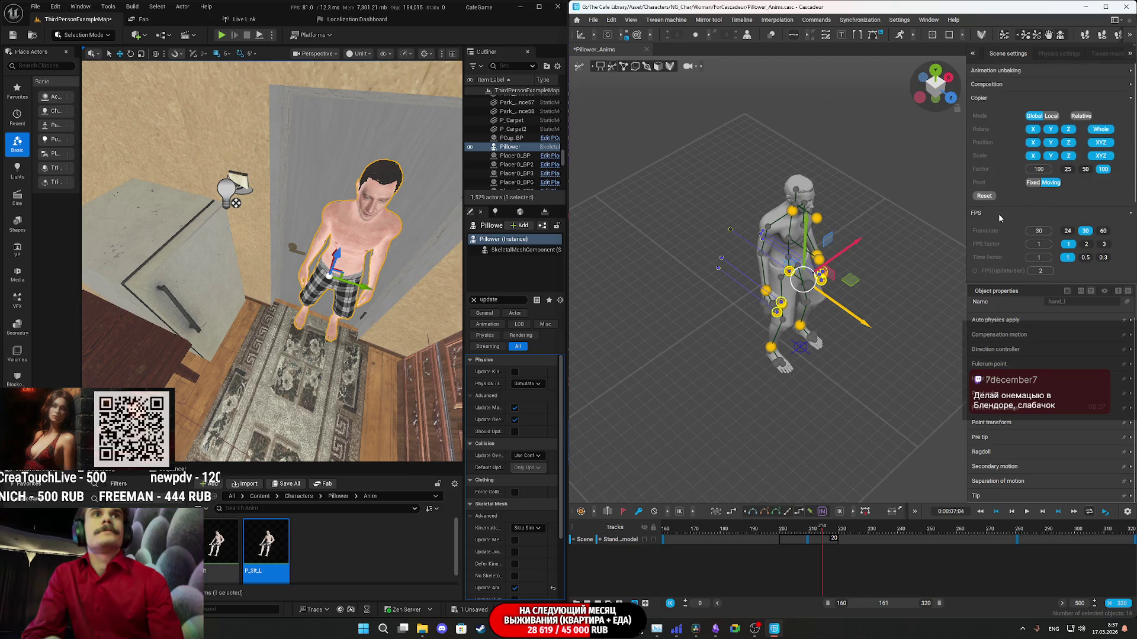
left_click(989, 98)
left_click(999, 84)
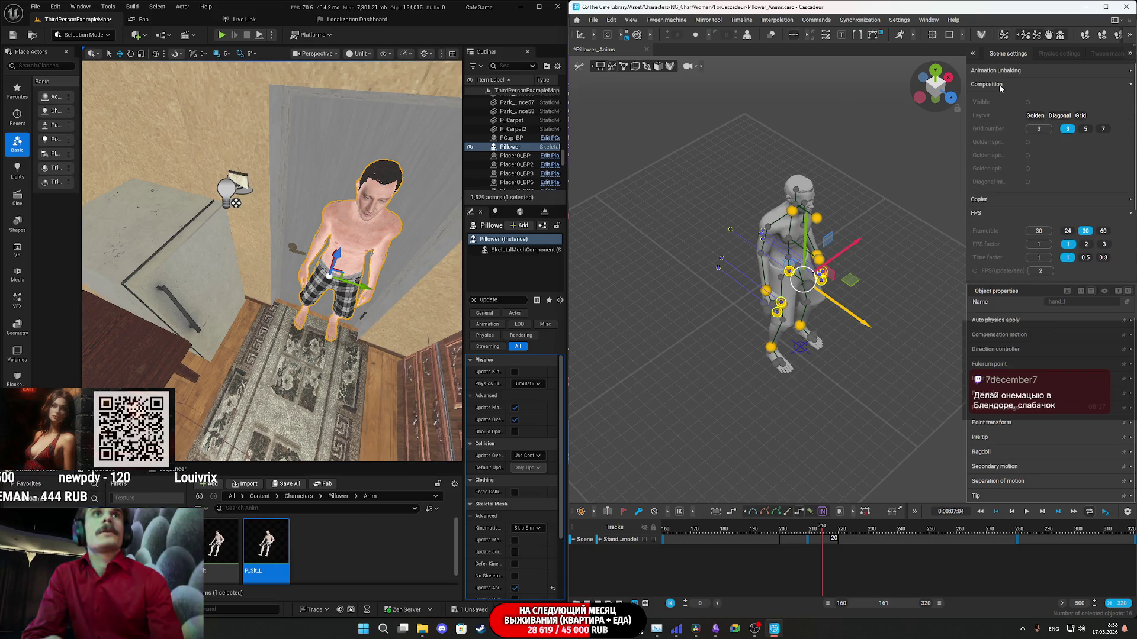
left_click(999, 84)
left_click(992, 72)
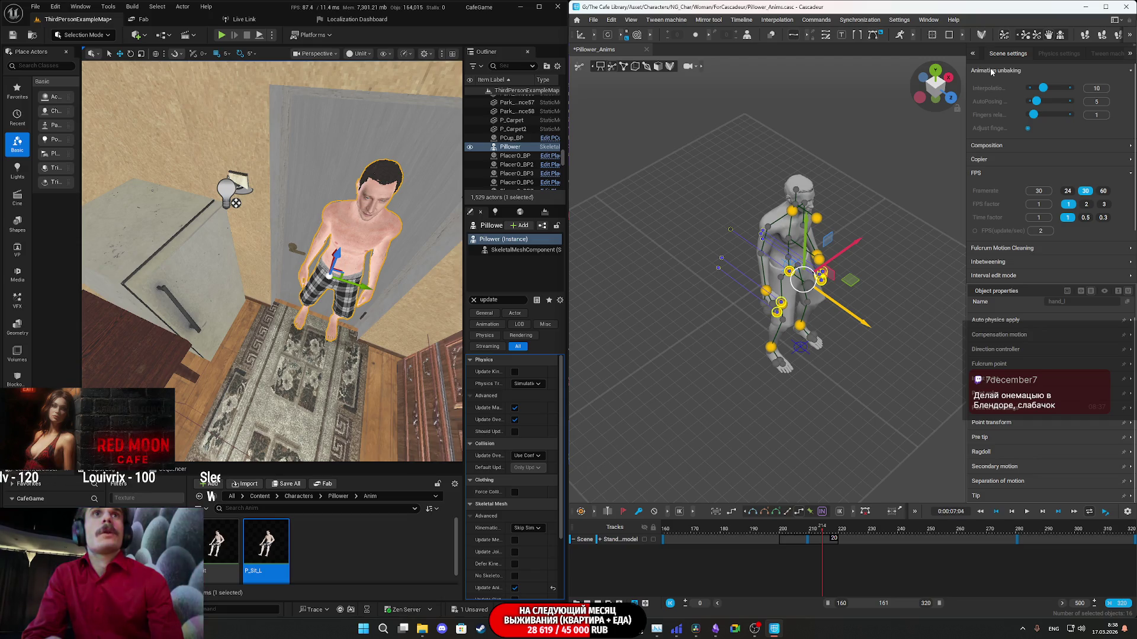
left_click(992, 71)
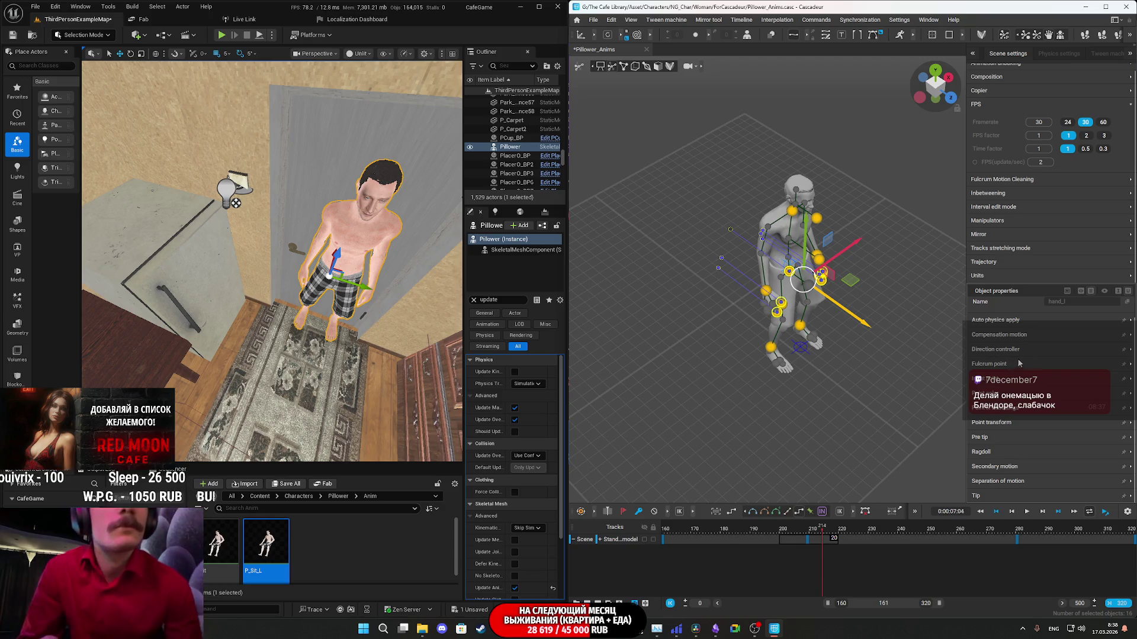
scroll(1033, 334, "up", 1)
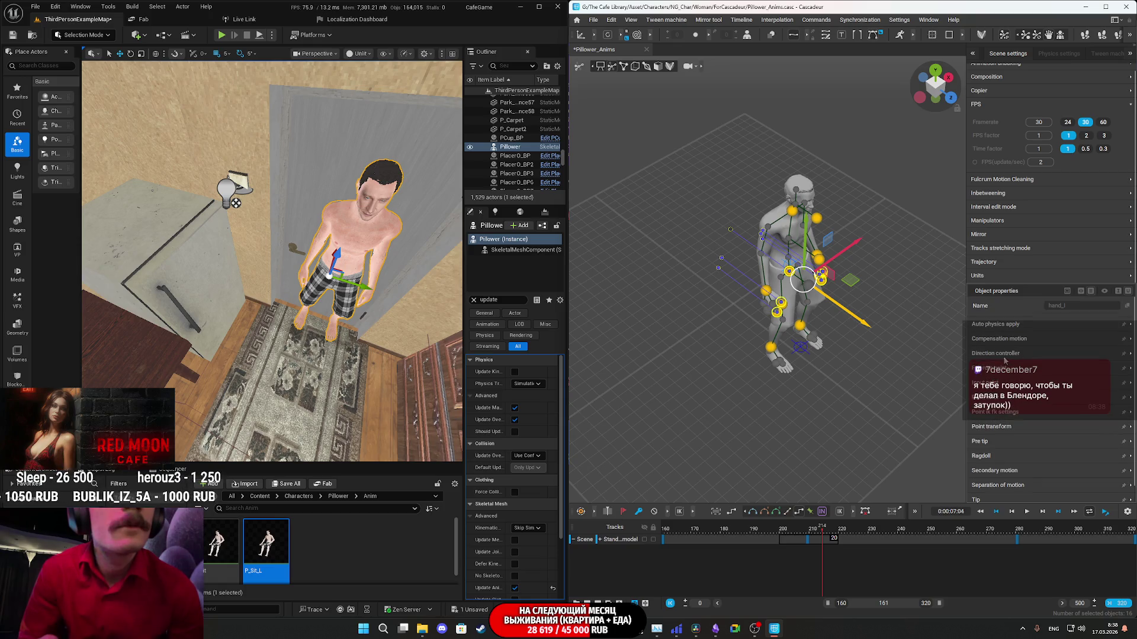
left_click(1015, 340)
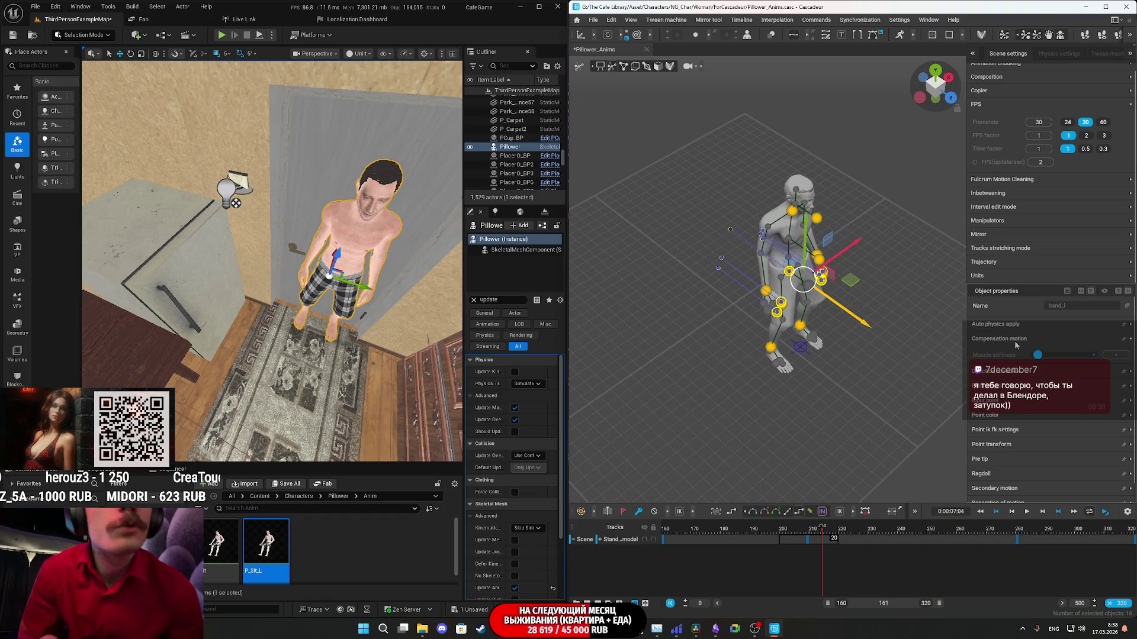
left_click(1013, 340)
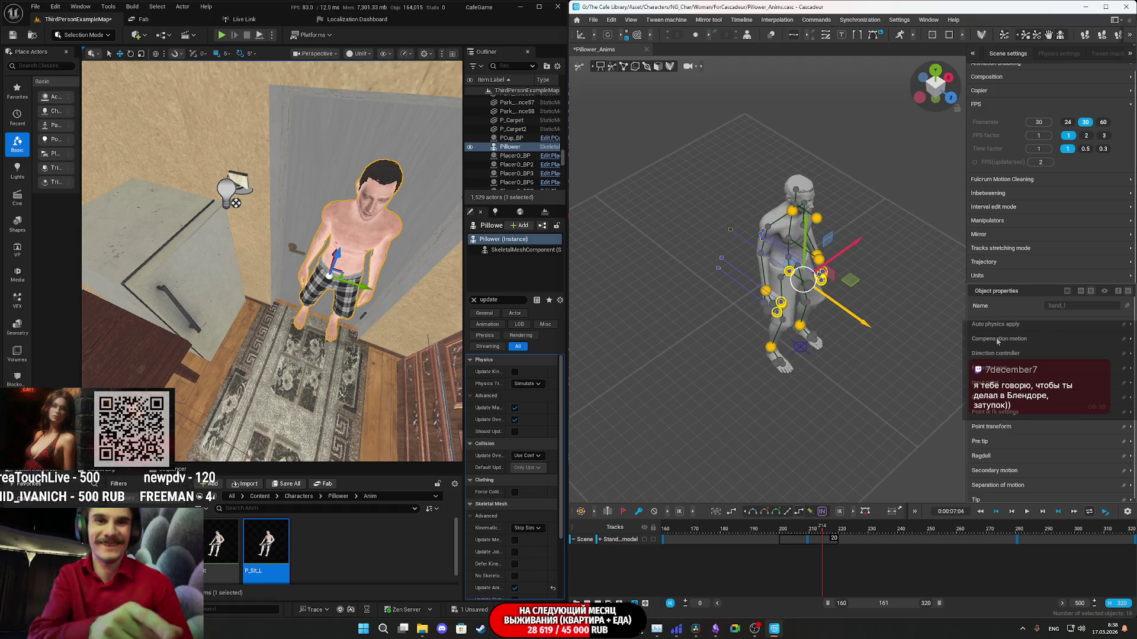
scroll(1003, 346, "down", 1)
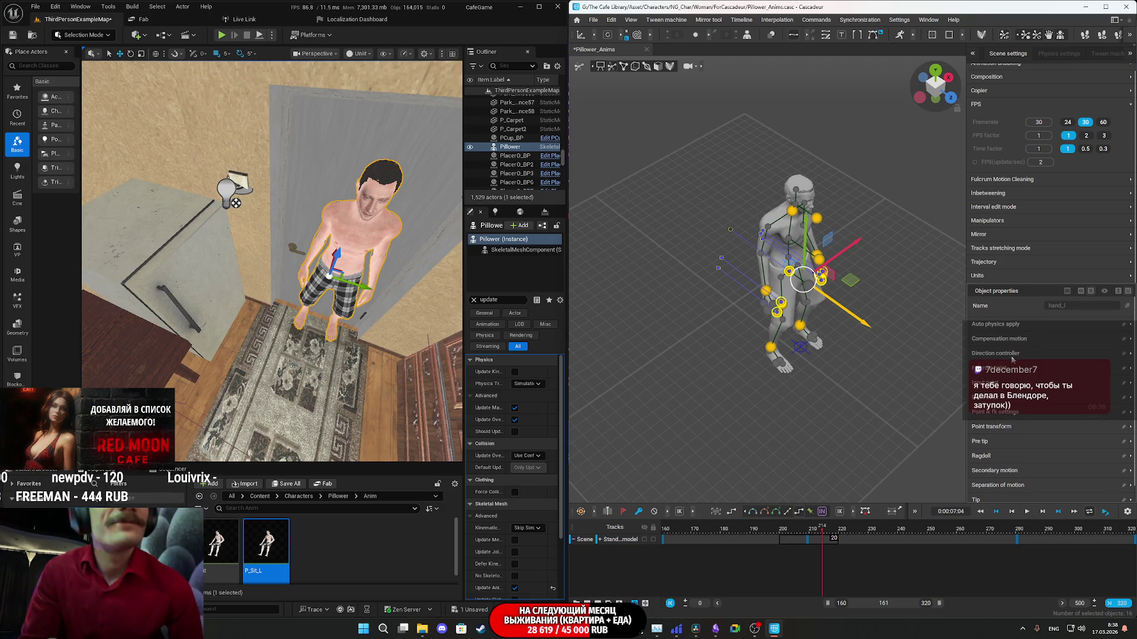
scroll(1016, 482, "down", 2)
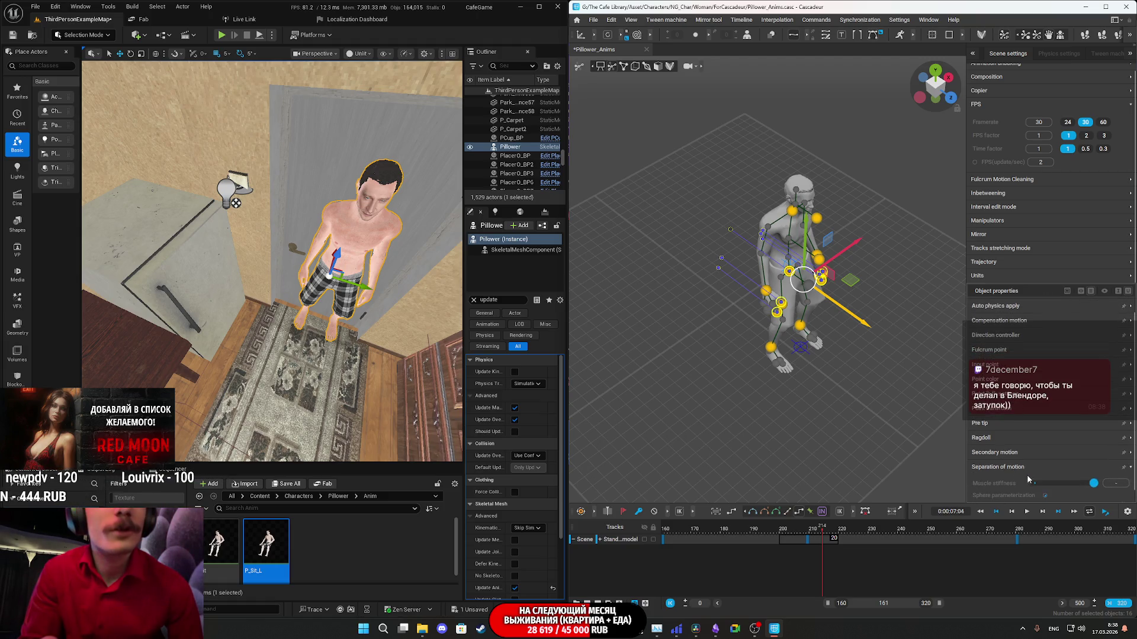
left_click(1021, 461)
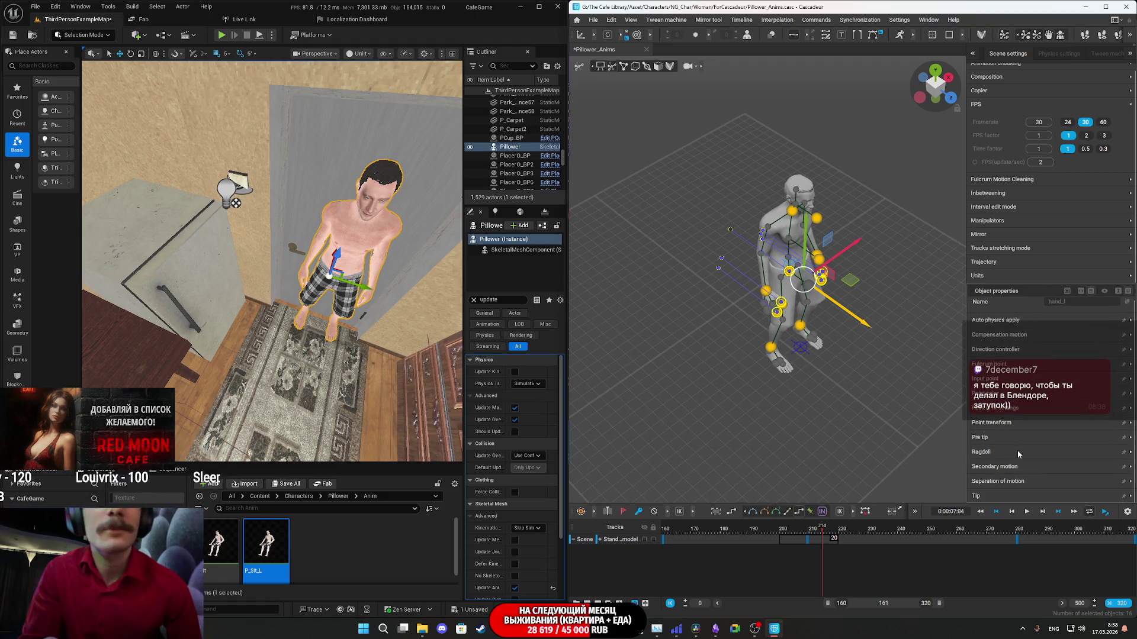
left_click(1000, 467)
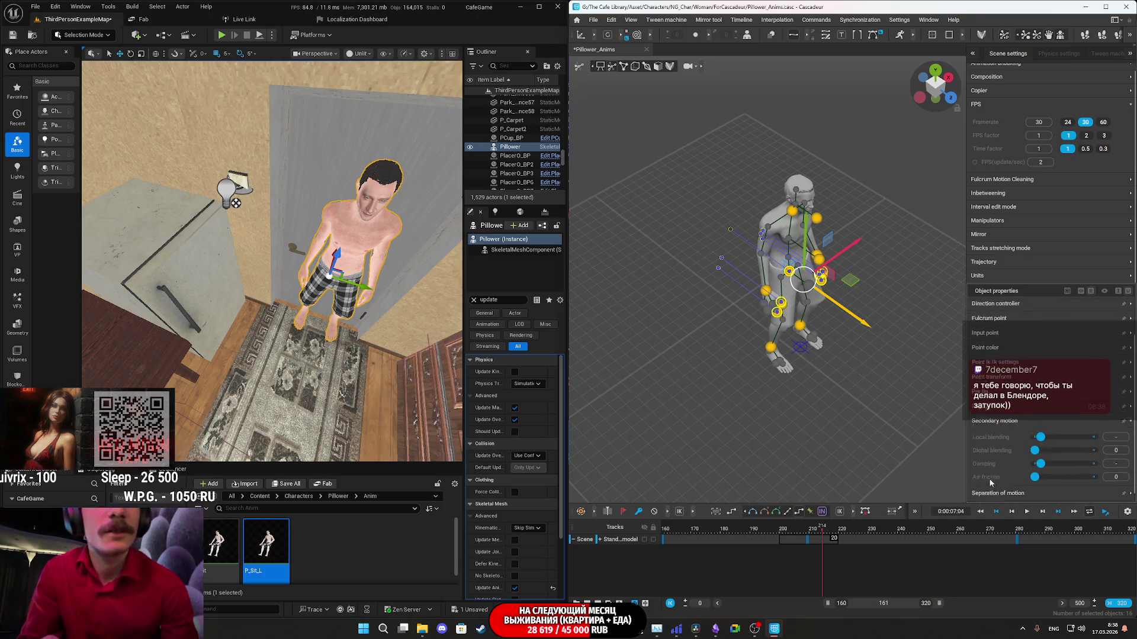
left_click(993, 439)
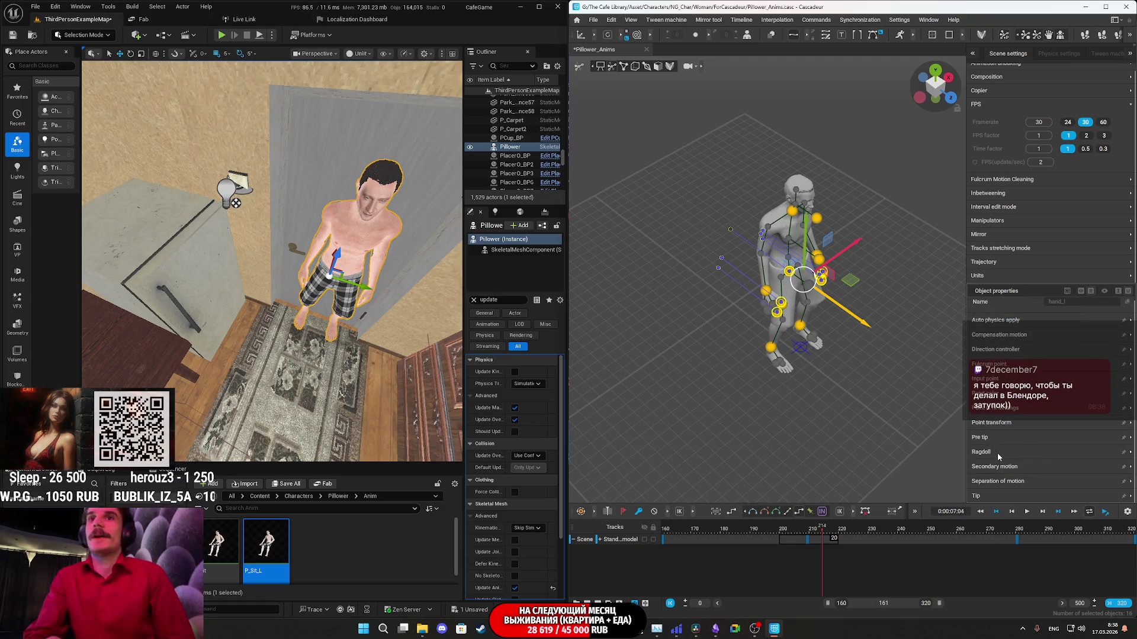
left_click(997, 453)
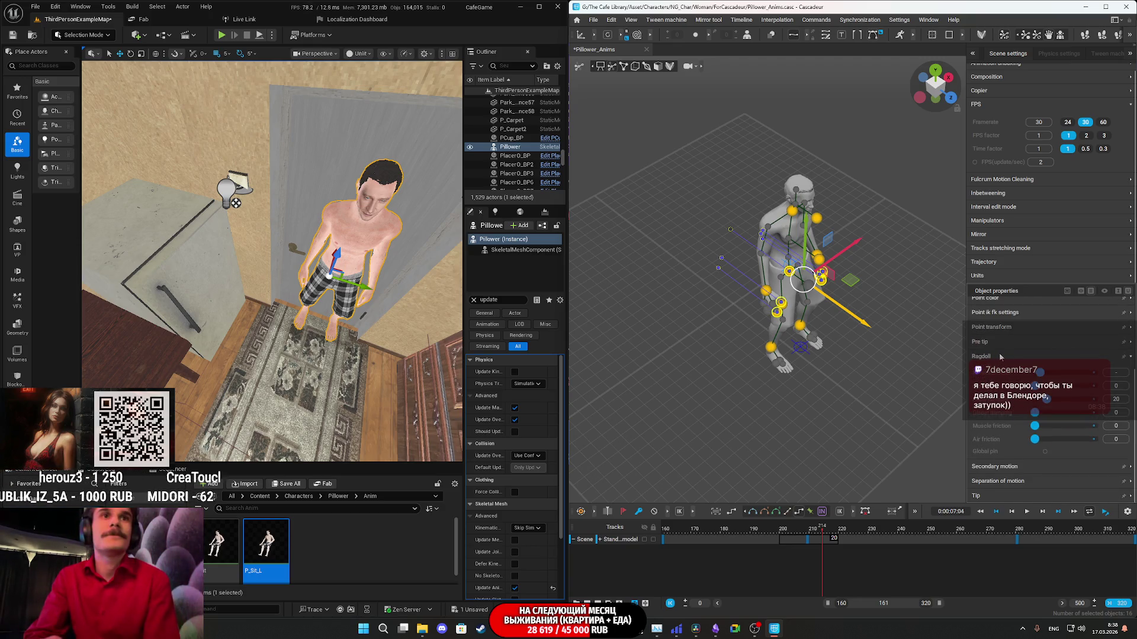
left_click(991, 356)
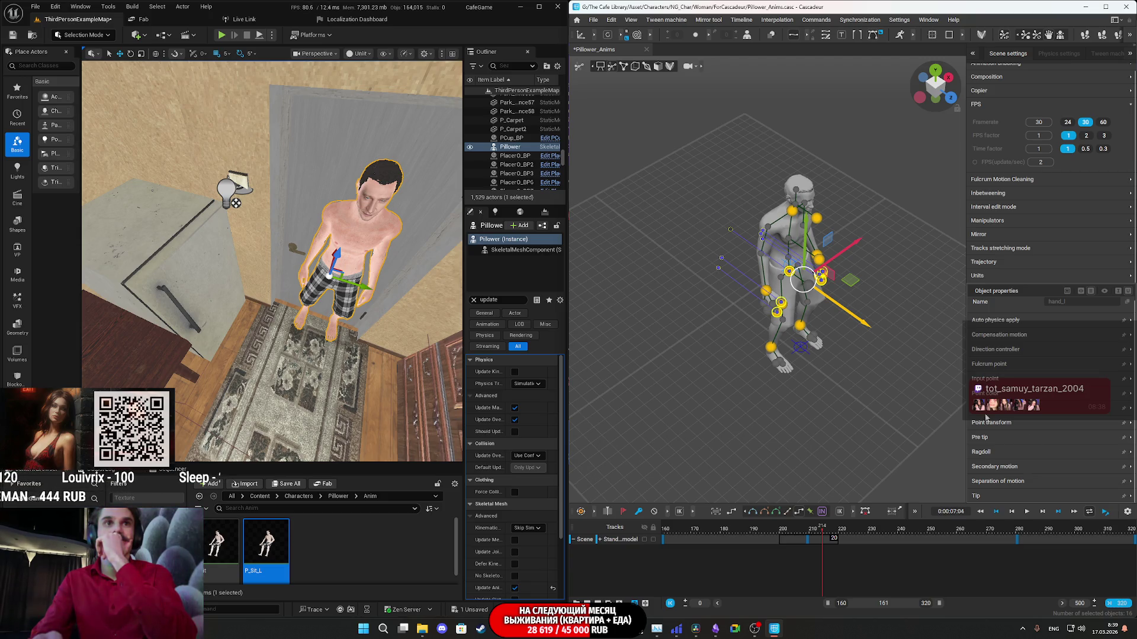
scroll(1013, 373, "up", 1)
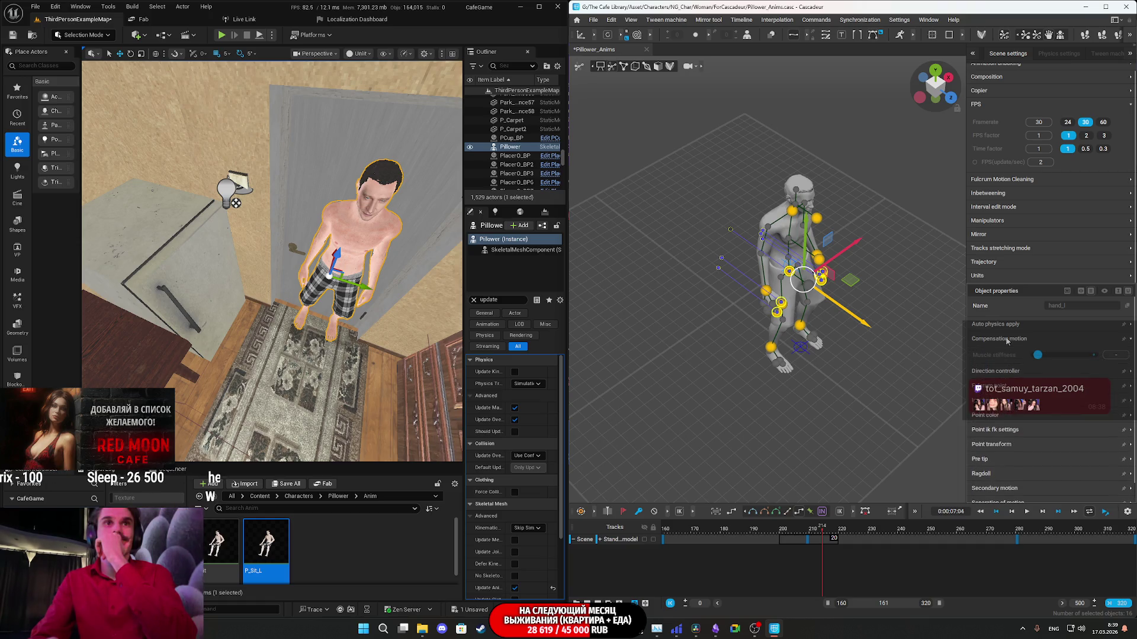
scroll(1000, 336, "down", 1)
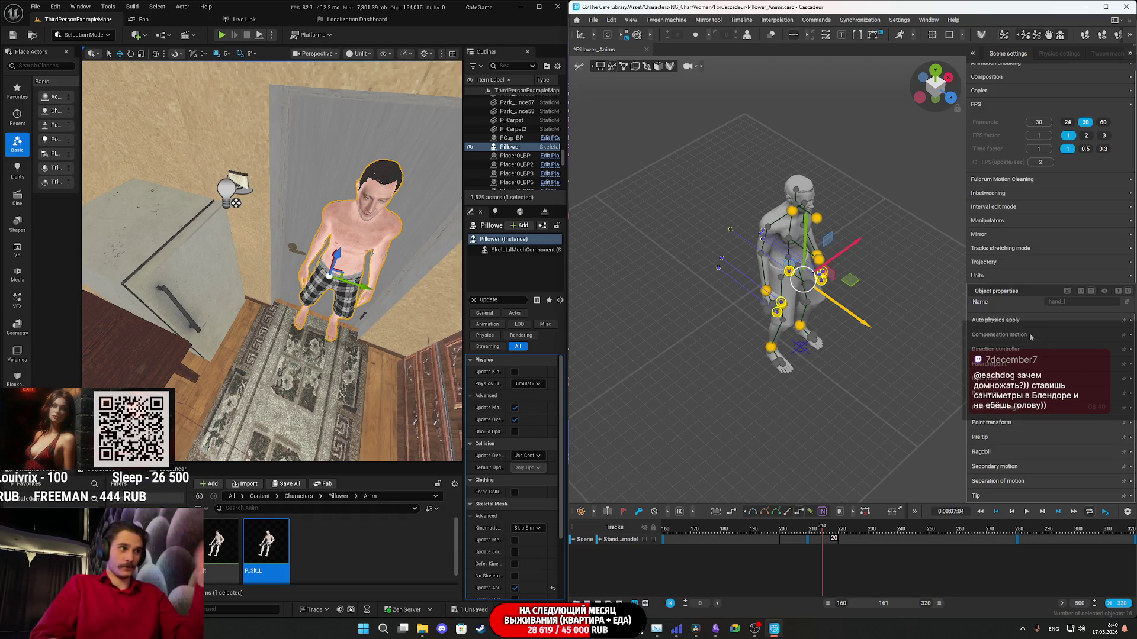
Orbit and zoom in to a close side view of Pillower, then deselect the rig.
right_click_drag(944, 365, 880, 329)
mouse_move(900, 393)
right_mouse_down()
mouse_move(828, 206)
mouse_move(826, 243)
mouse_move(860, 273)
mouse_move(835, 294)
right_mouse_up()
scroll(851, 256, "up", 5)
scroll(868, 267, "down", 2)
scroll(832, 294, "down", 2)
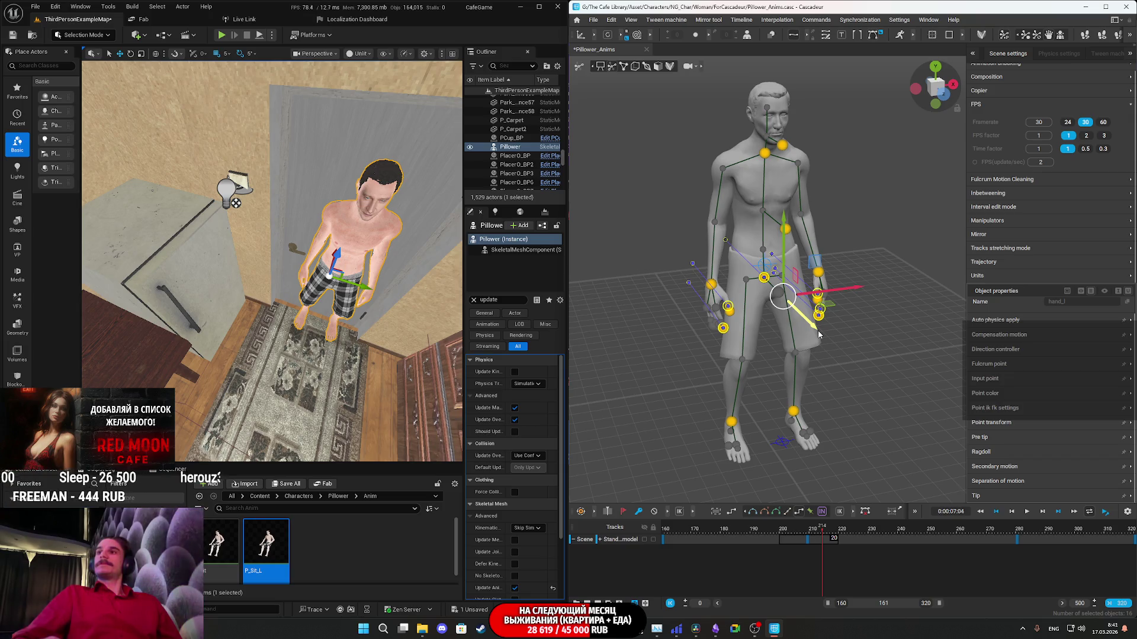
mouse_move(847, 363)
right_mouse_down()
mouse_move(908, 357)
mouse_move(886, 370)
right_mouse_up()
left_click(886, 371)
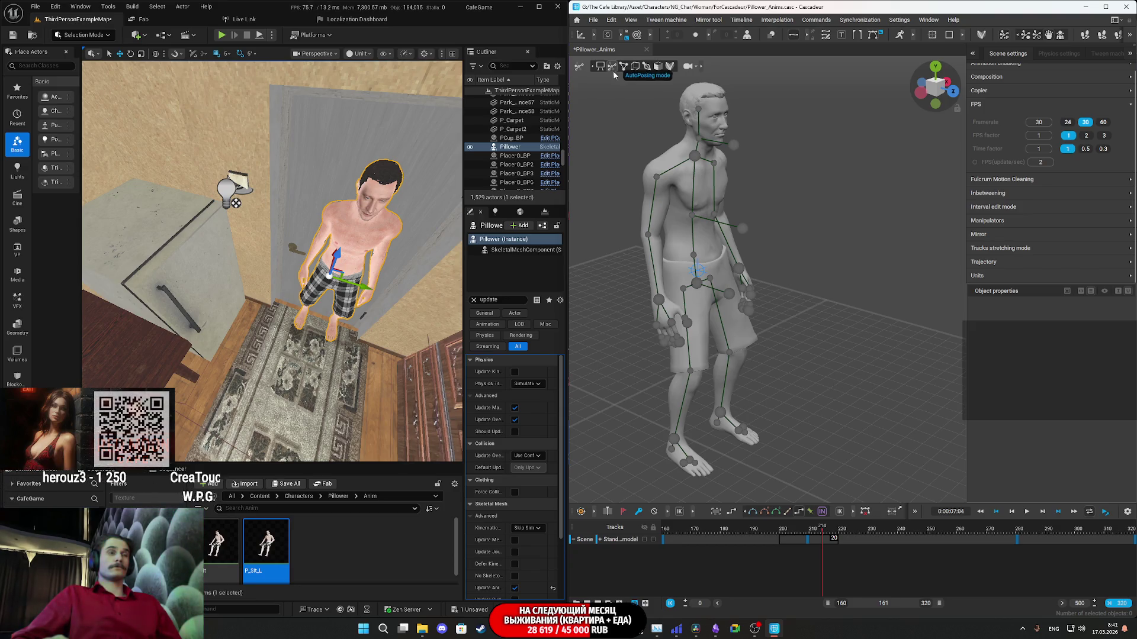
At frame 209, orbit around the character and select its left and right hand points.
left_click(808, 528)
right_click_drag(780, 413, 848, 373)
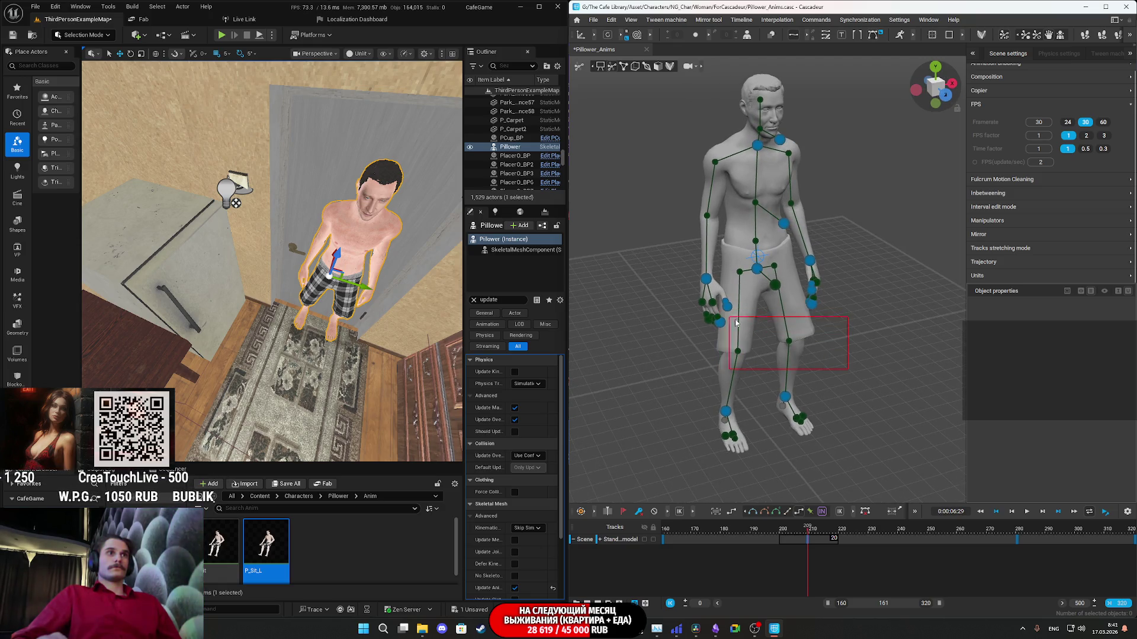
mouse_move(855, 330)
right_mouse_down()
mouse_move(869, 332)
mouse_move(833, 335)
right_mouse_up()
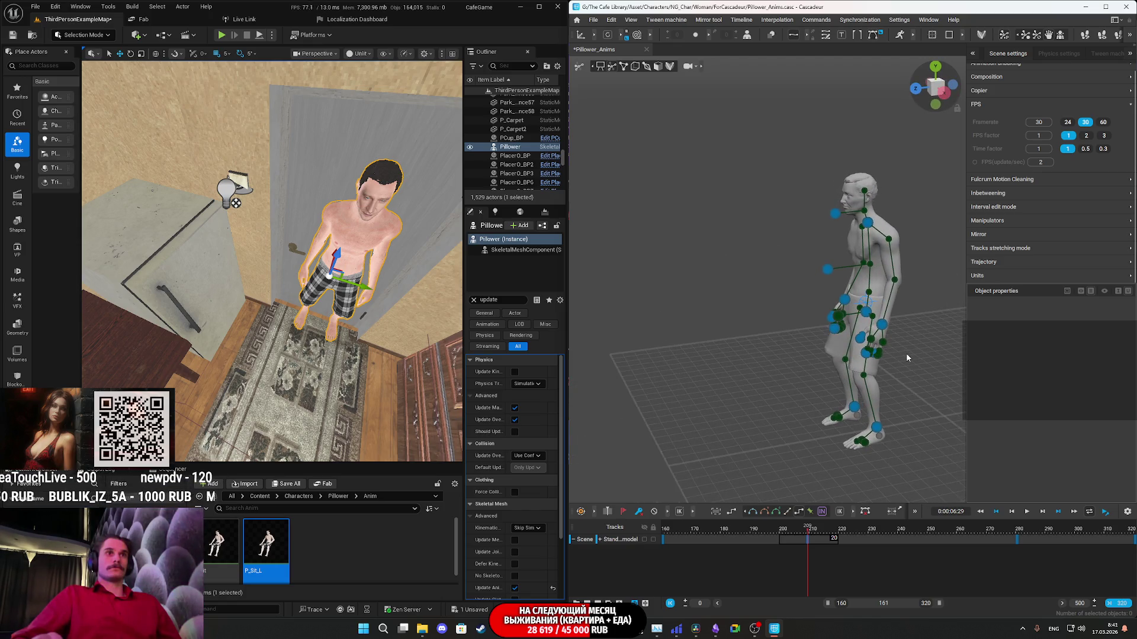
mouse_move(904, 355)
right_mouse_down()
mouse_move(836, 381)
mouse_move(873, 379)
mouse_move(854, 357)
mouse_move(770, 354)
right_mouse_up()
left_click(836, 362)
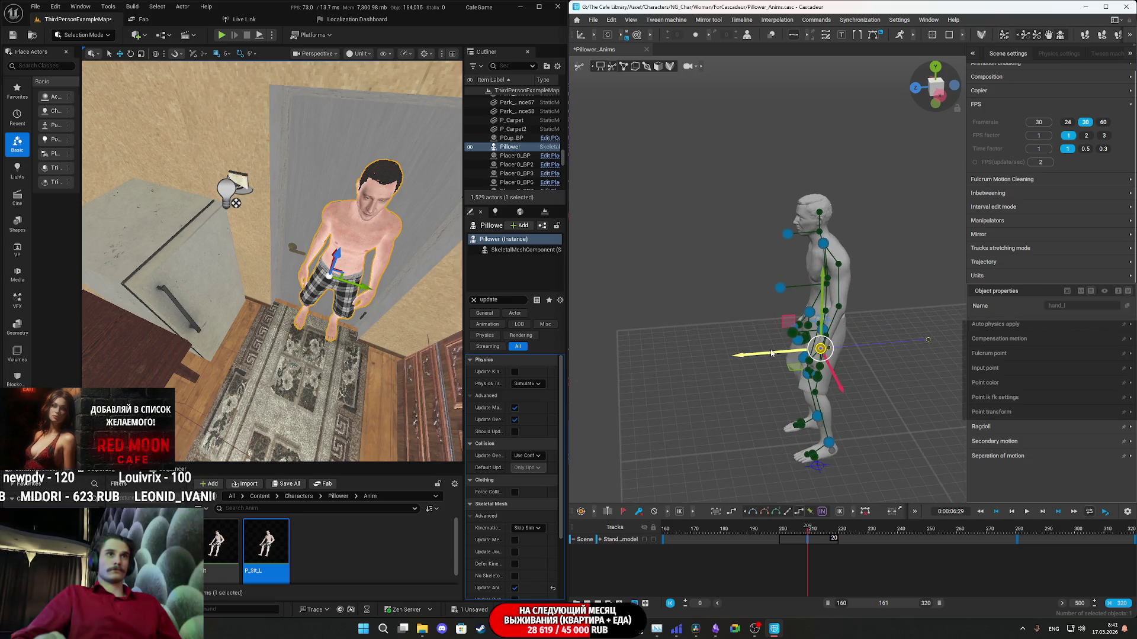
right_click_drag(774, 398, 938, 392)
left_click(723, 324)
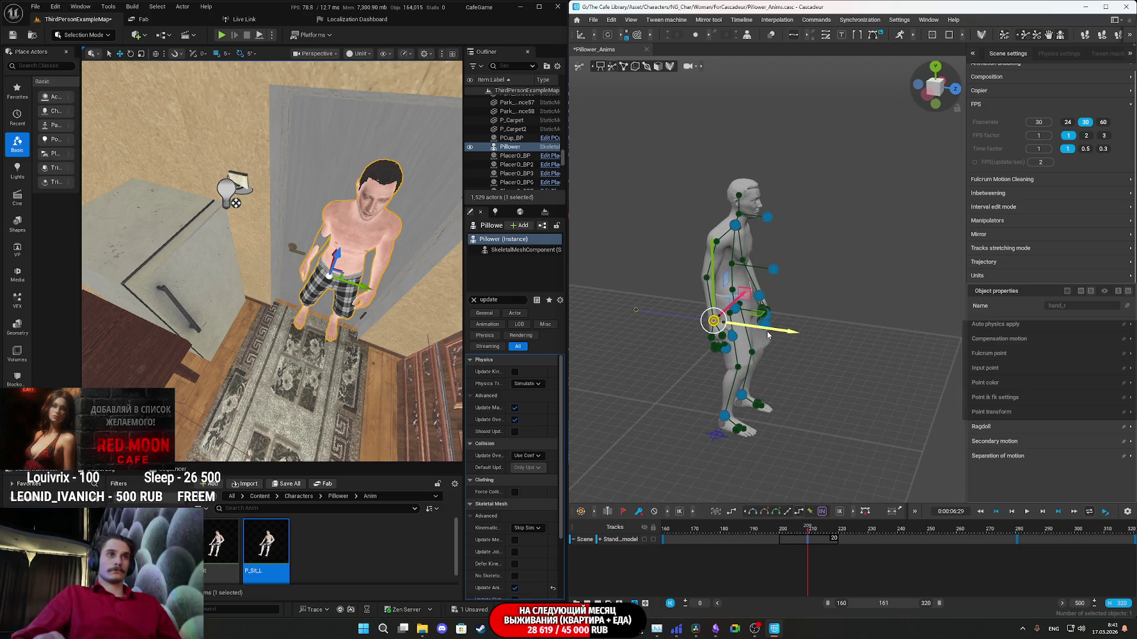
right_click_drag(775, 336, 793, 371)
Select foot_r, lift it along the yellow axis, and check the Unreal character.
left_click(756, 395)
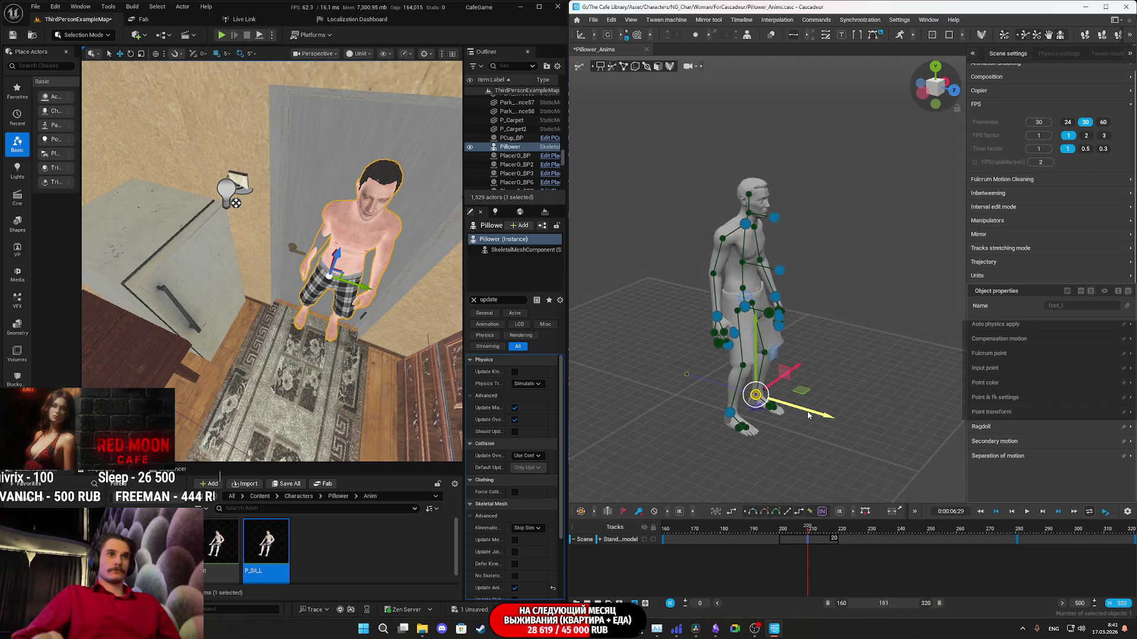
left_click(730, 413)
left_click_drag(781, 432, 772, 416)
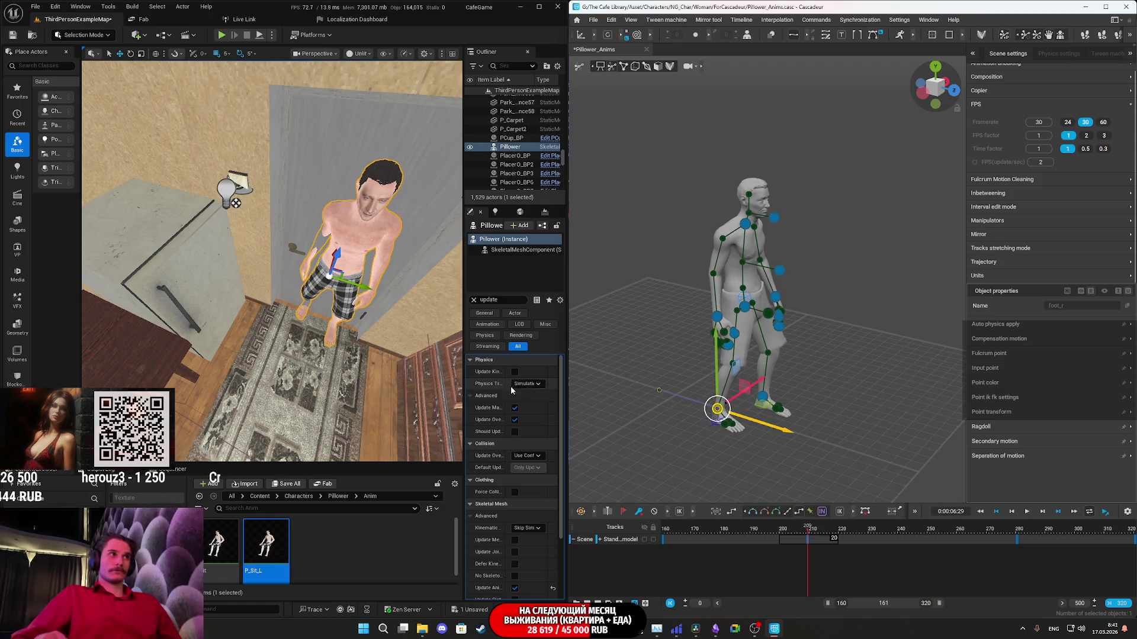
mouse_move(358, 361)
right_mouse_down()
mouse_move(357, 337)
mouse_move(343, 338)
right_mouse_up()
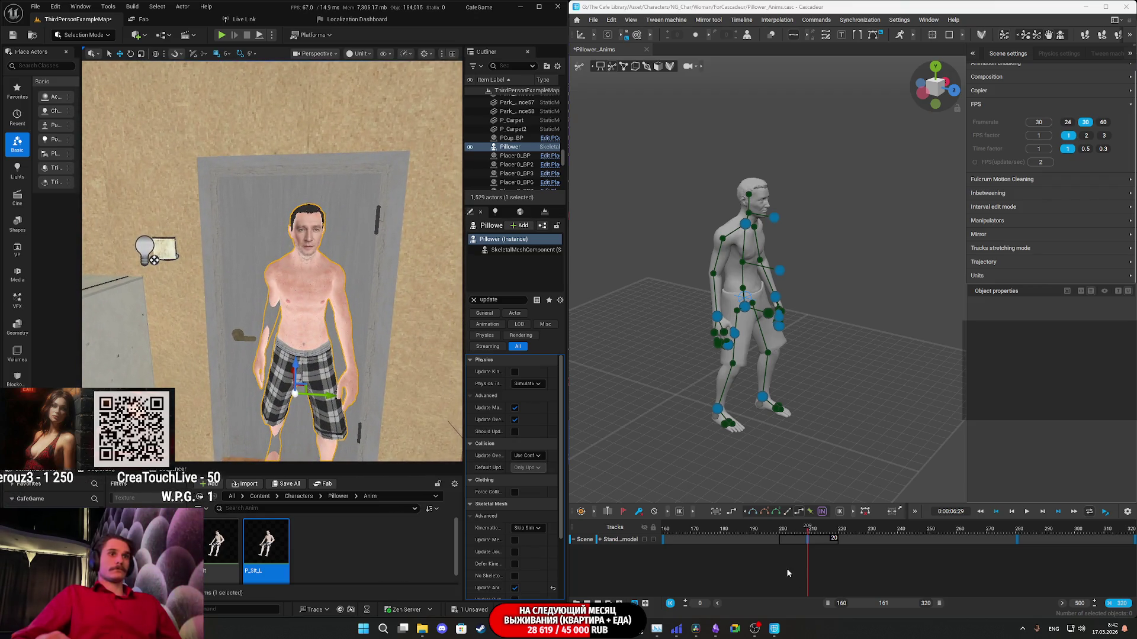
Play the animation over frames 191–232, stopping to check frame 210.
left_click_drag(877, 539, 756, 539)
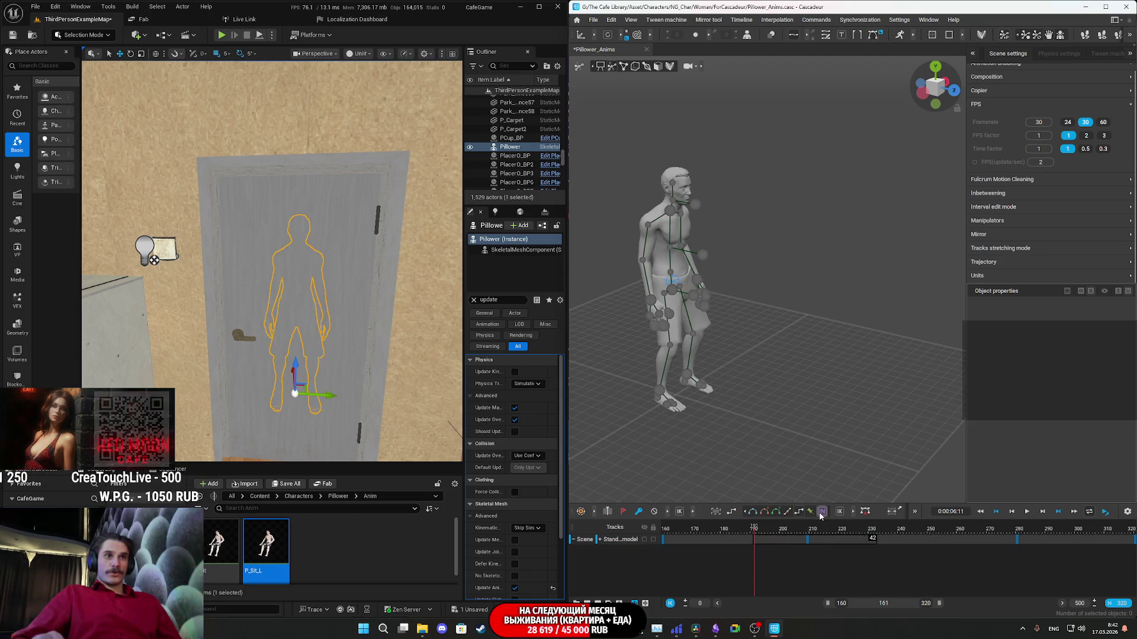
key("space")
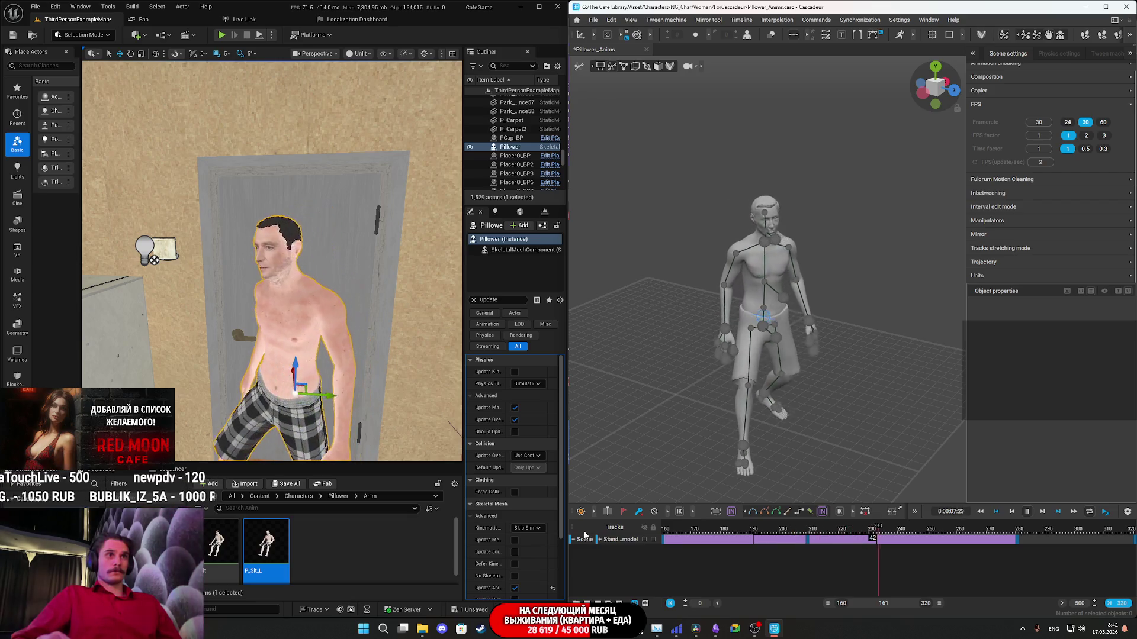
left_click(811, 540)
key("space")
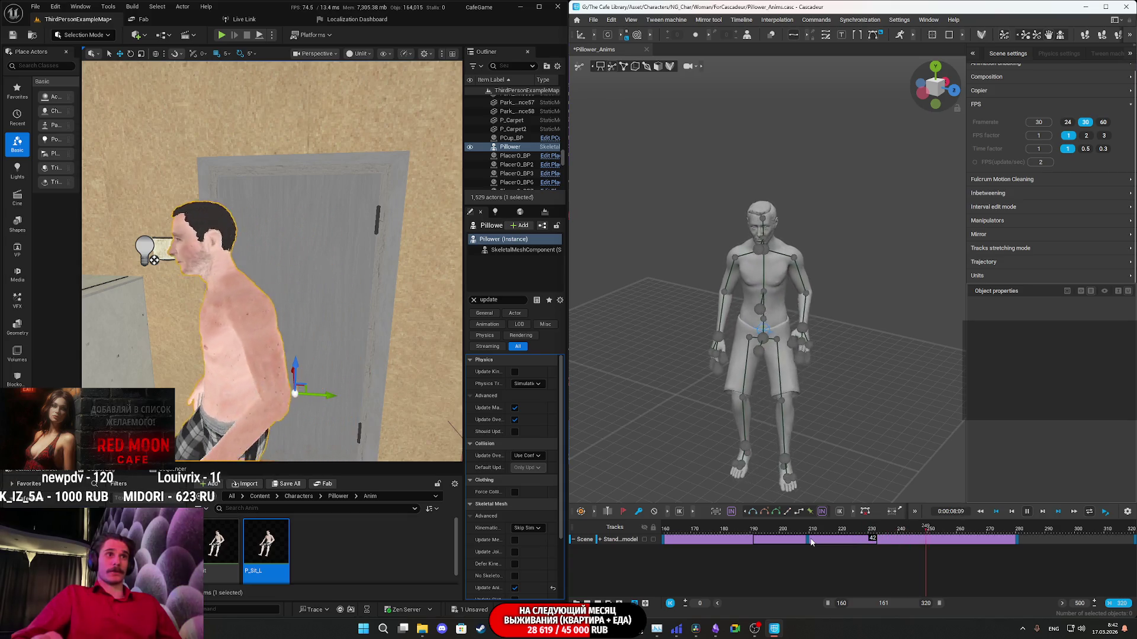
key("space")
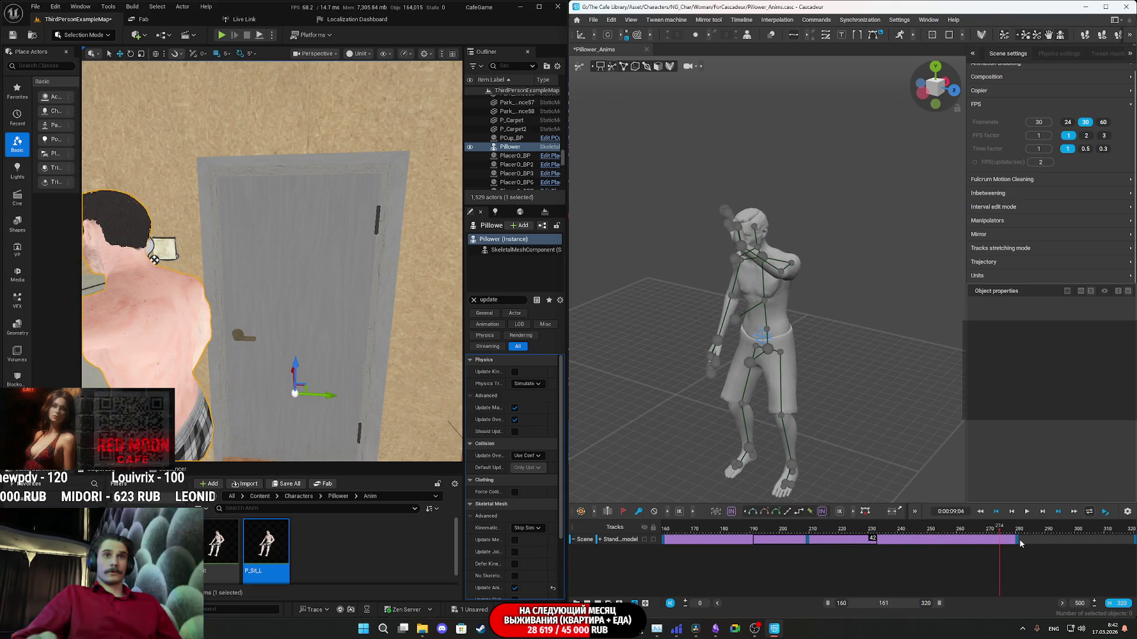
Check frames 280 and 320, then replay the reach from about frame 198.
left_click(1018, 540)
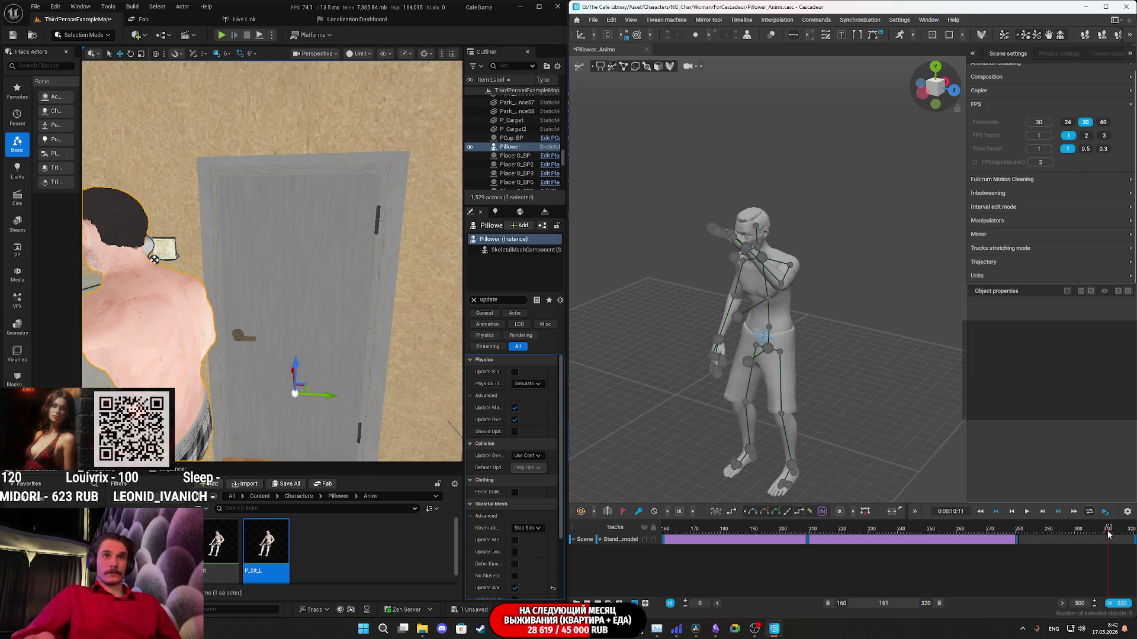
left_click(1133, 538)
left_click_drag(1132, 539, 1019, 544)
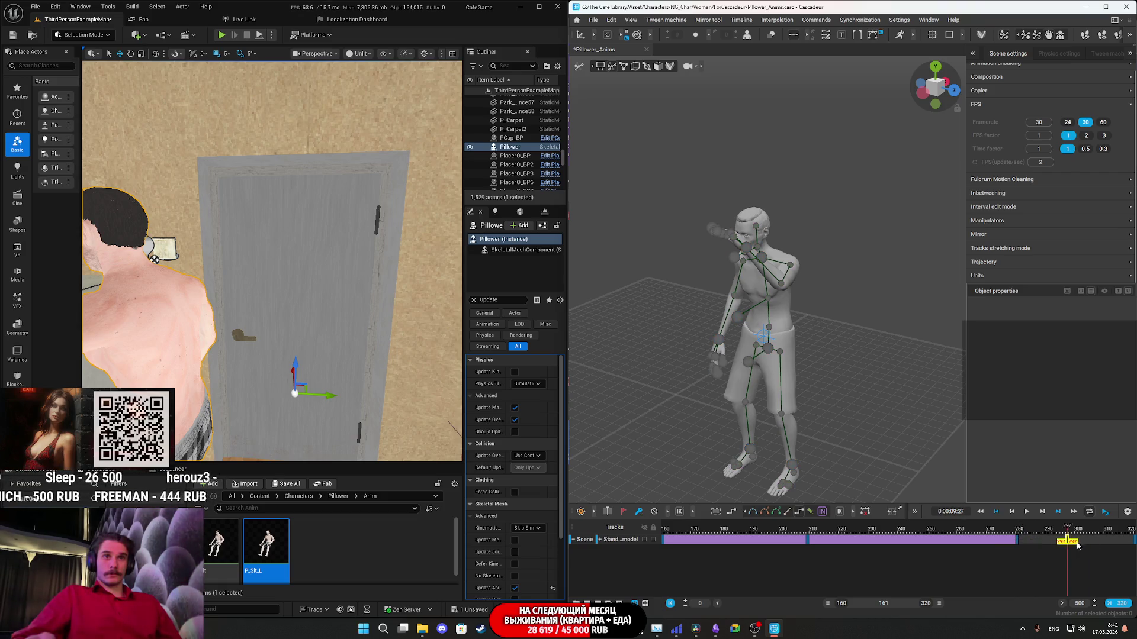
left_click_drag(965, 545, 775, 543)
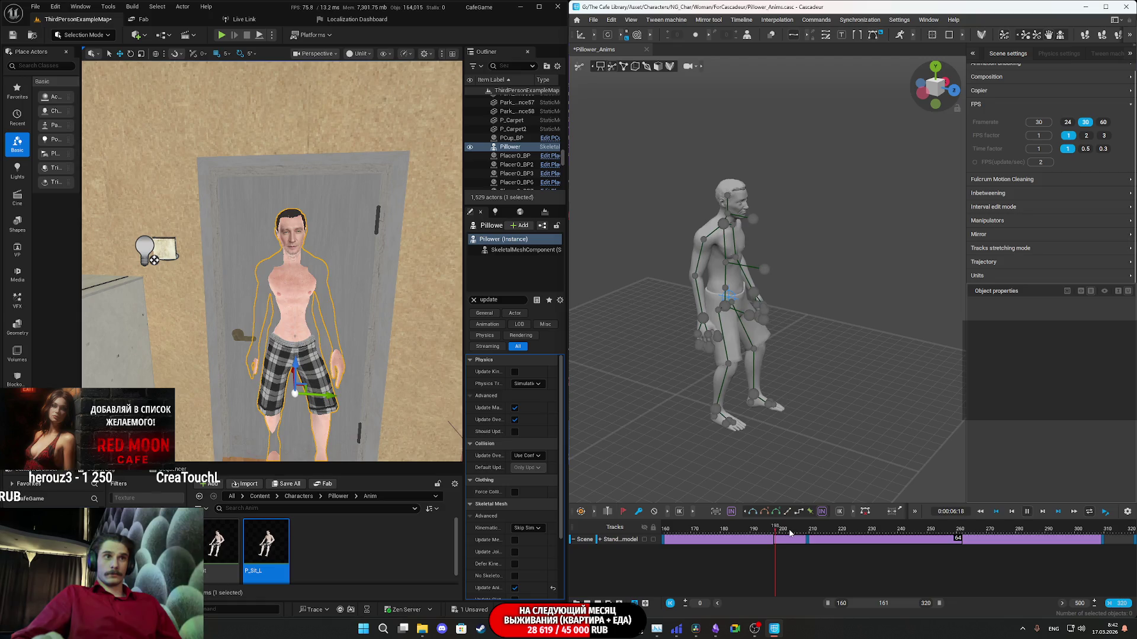
key("space")
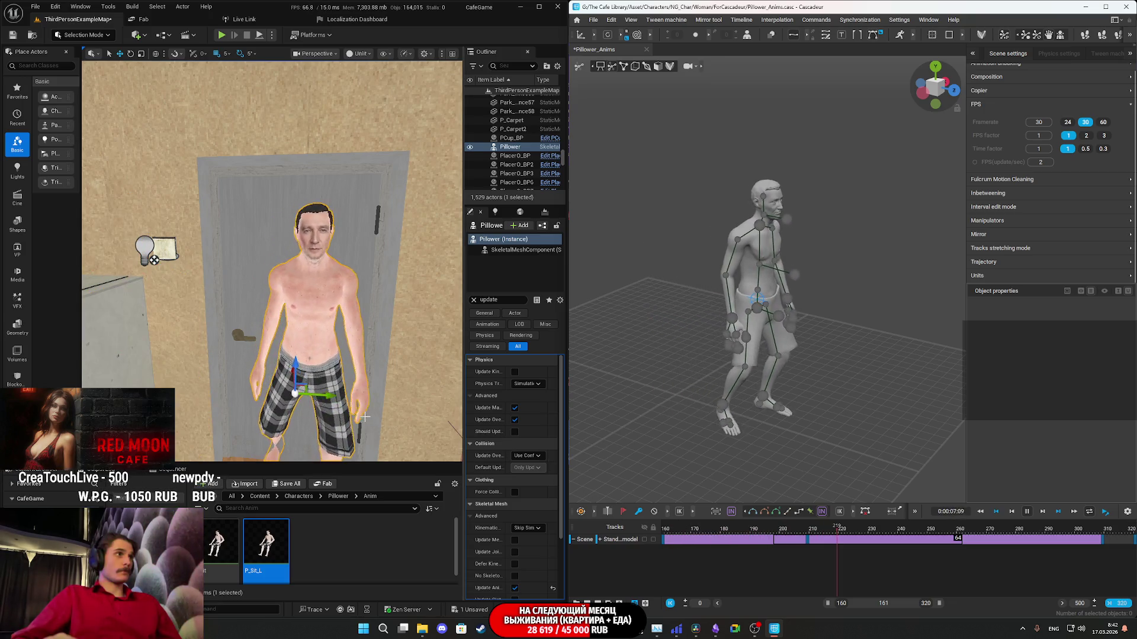
right_click_drag(366, 417, 246, 458)
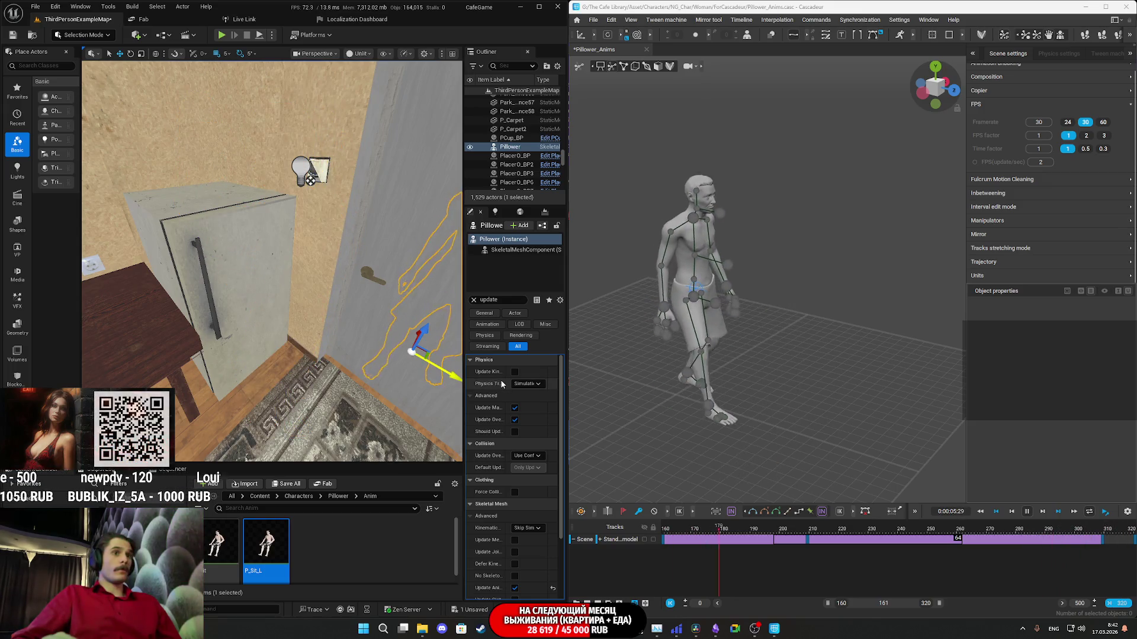
Frame Pillower beside the fridge and door in Unreal, then rewind to about frame 204.
right_click_drag(356, 296, 320, 278)
mouse_move(354, 319)
right_mouse_down()
mouse_move(341, 314)
mouse_move(354, 319)
right_mouse_up()
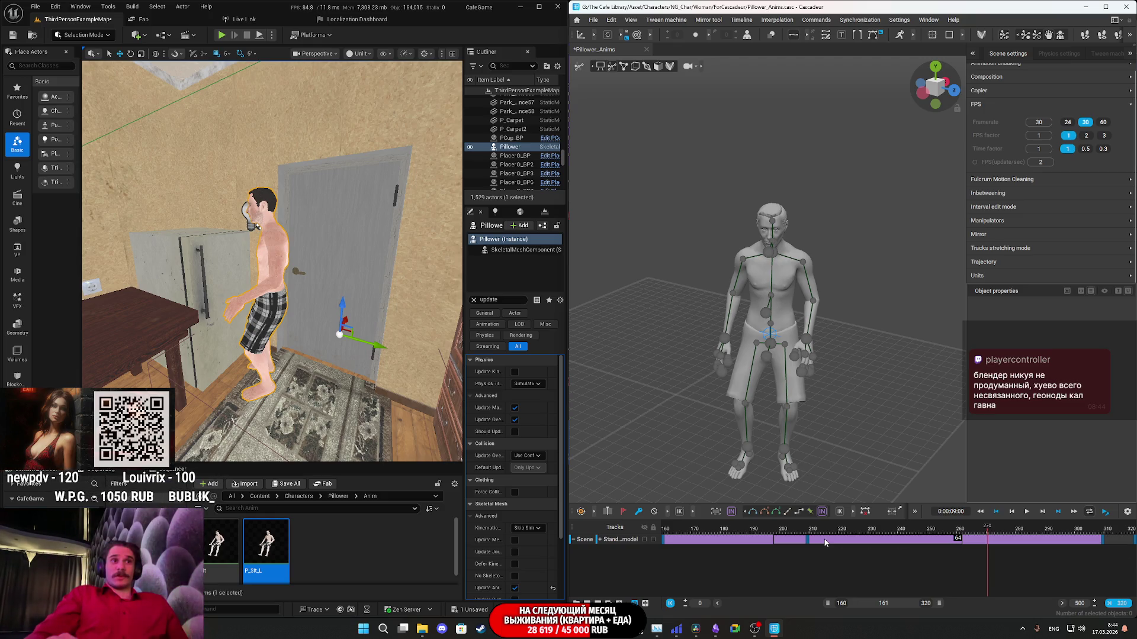
mouse_move(825, 541)
left_mouse_down()
mouse_move(852, 536)
mouse_move(793, 533)
left_mouse_up()
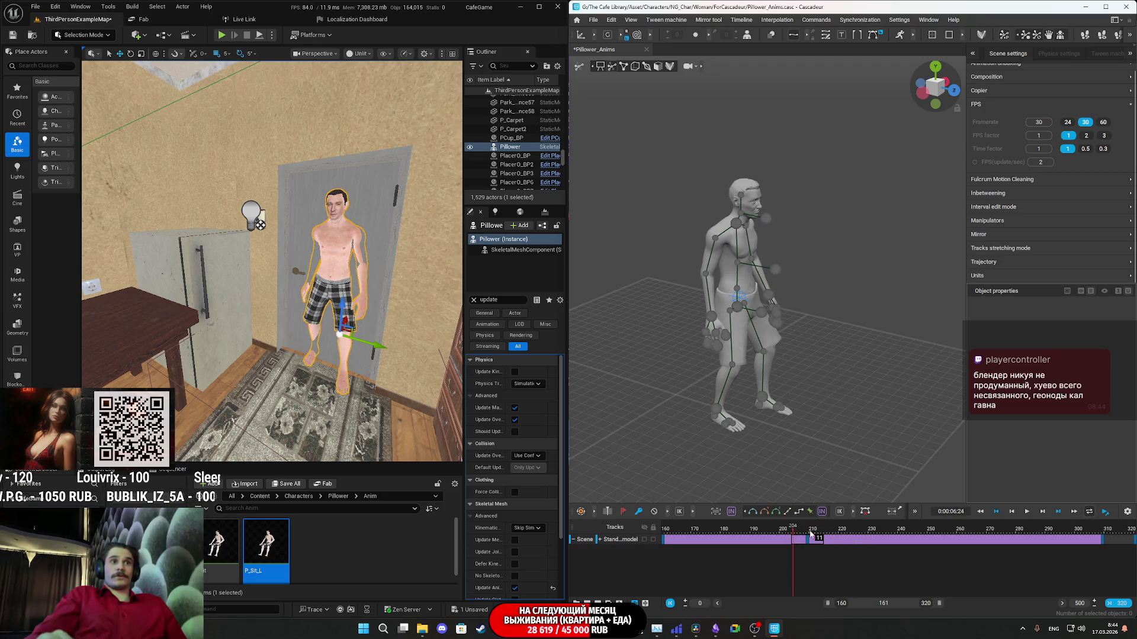
Play from frame 204, stop at 290, and extend the timeline range to end at 381.
left_click(800, 513)
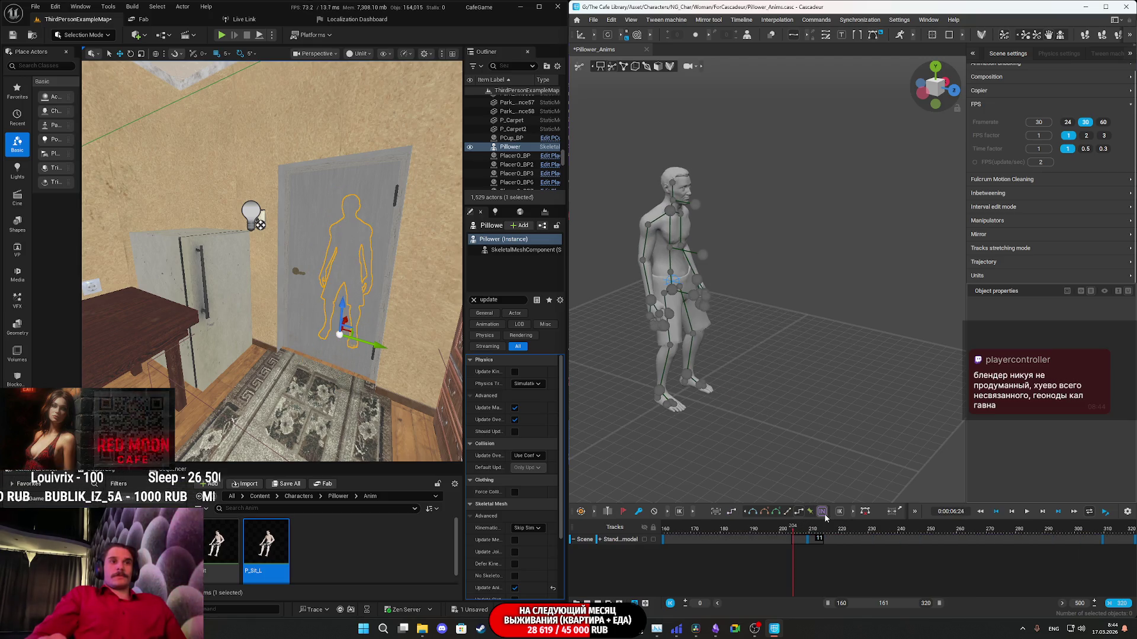
key("space")
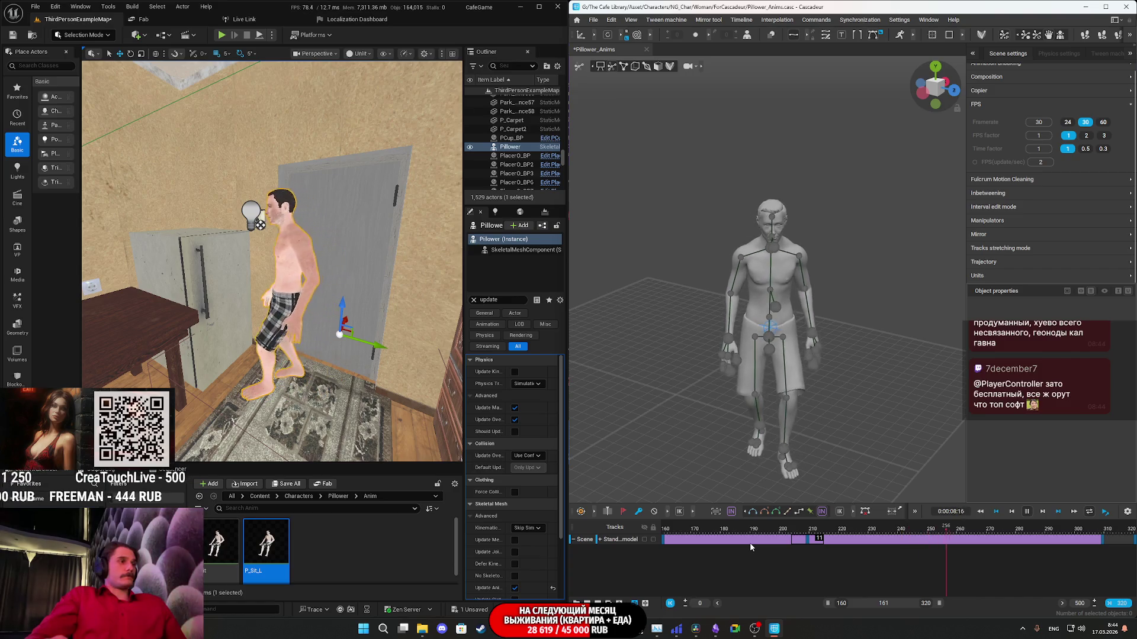
key("space")
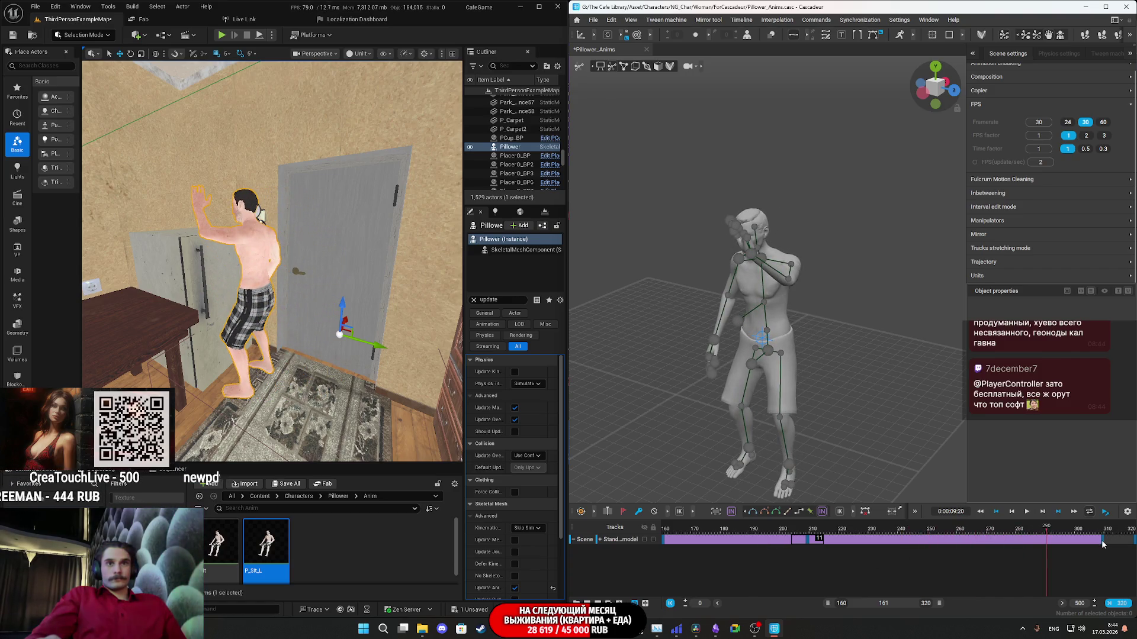
left_click_drag(940, 604, 977, 604)
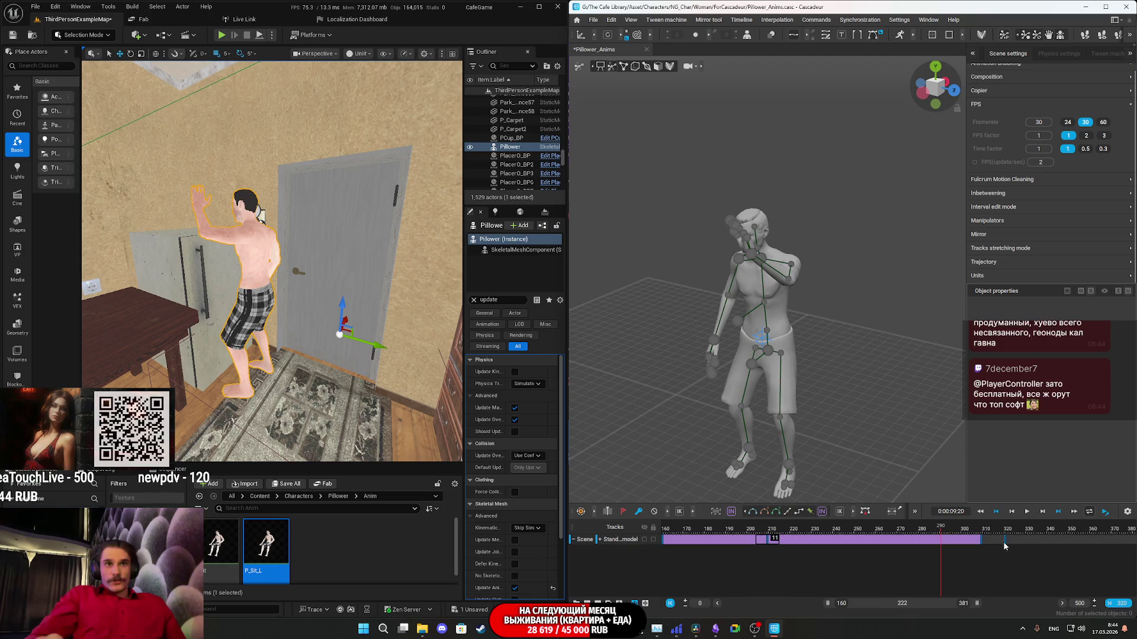
At frame 324, select hand_l and move it forward along X toward the cabinet.
left_click(1007, 543)
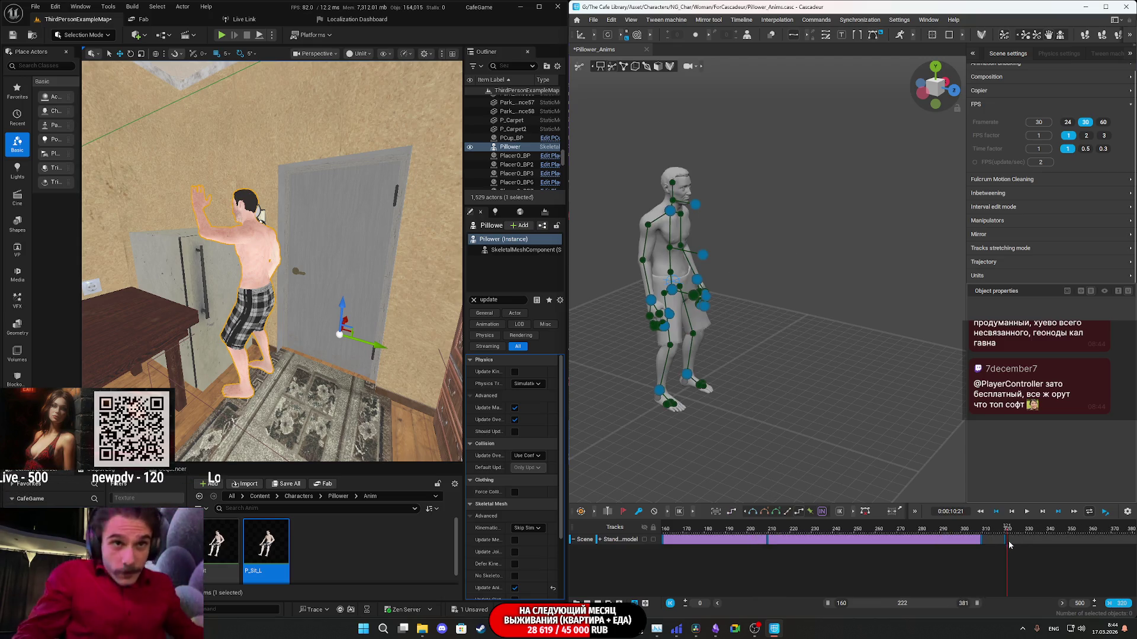
left_click(1050, 548)
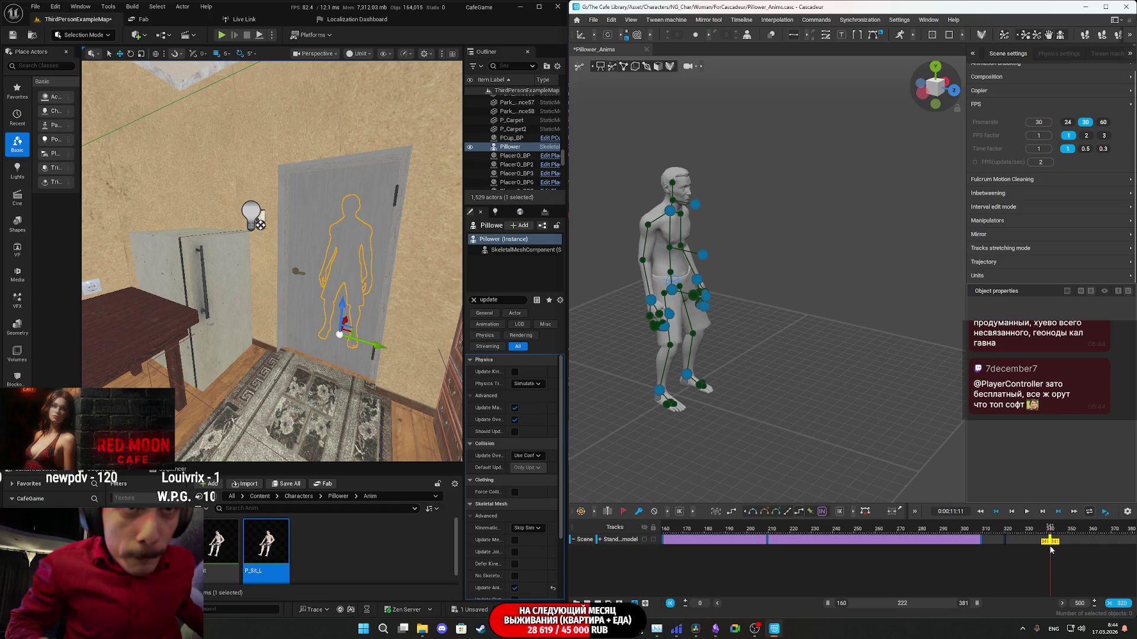
left_click(1013, 543)
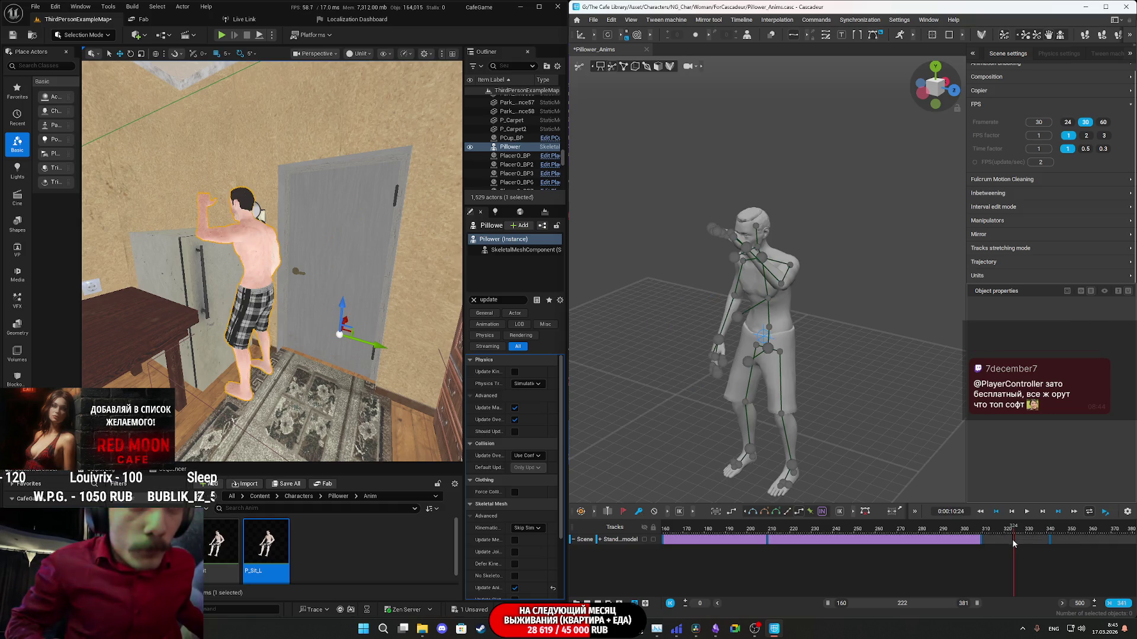
key("ctrl+a")
mouse_move(839, 295)
right_mouse_down()
mouse_move(825, 328)
mouse_move(793, 328)
right_mouse_up()
left_click(675, 241)
right_click_drag(681, 250, 725, 227)
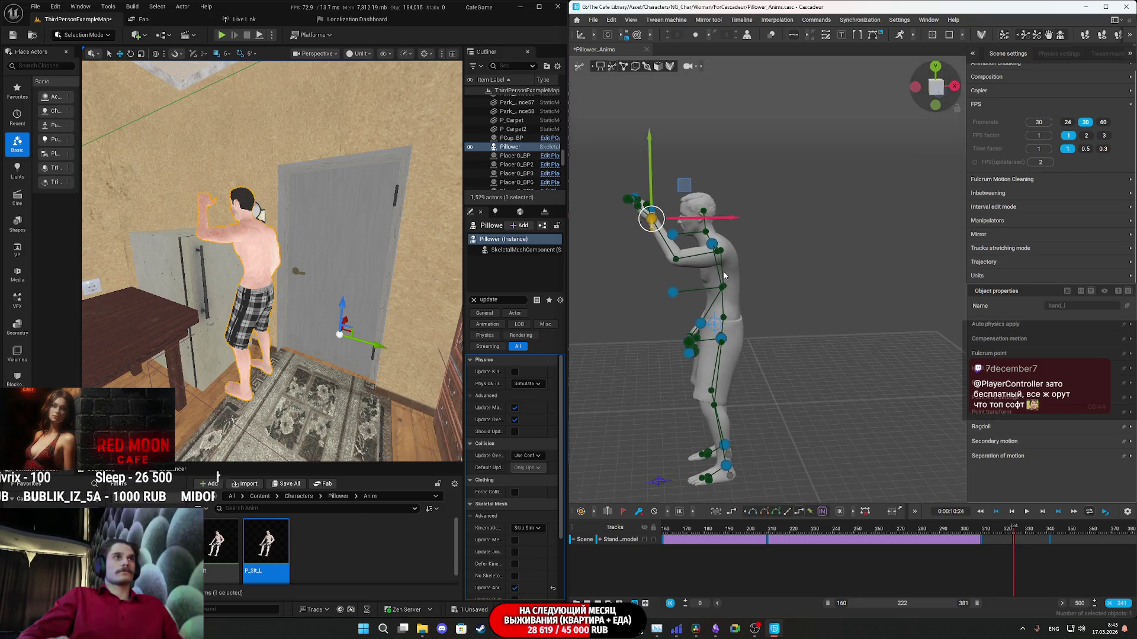
left_click_drag(726, 219, 712, 218)
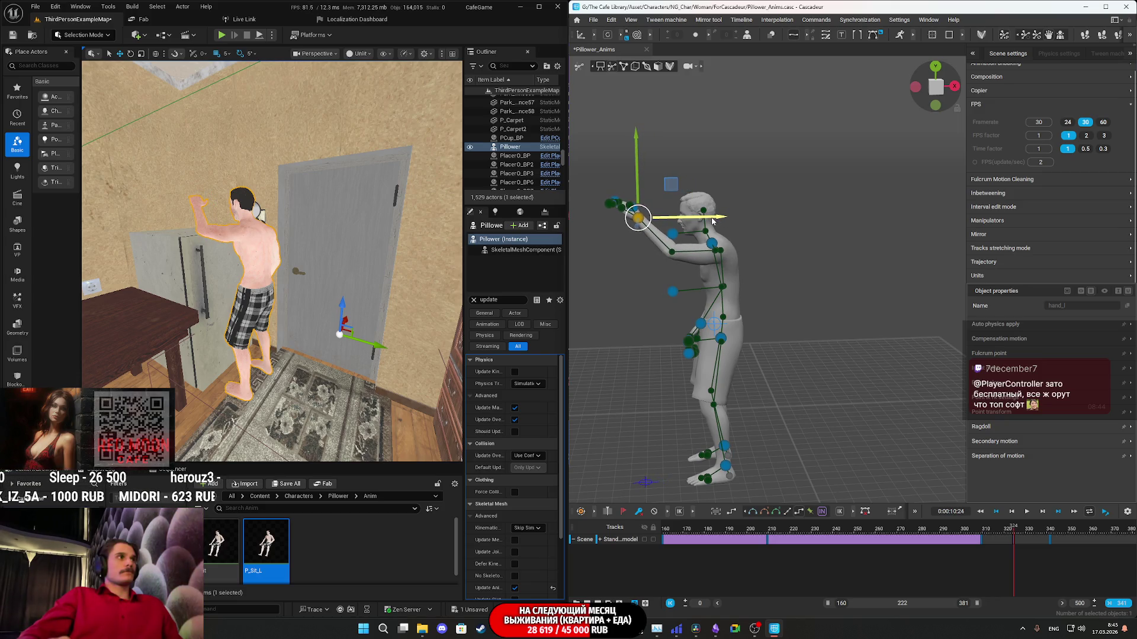
mouse_move(777, 291)
right_mouse_down()
mouse_move(770, 263)
mouse_move(757, 257)
right_mouse_up()
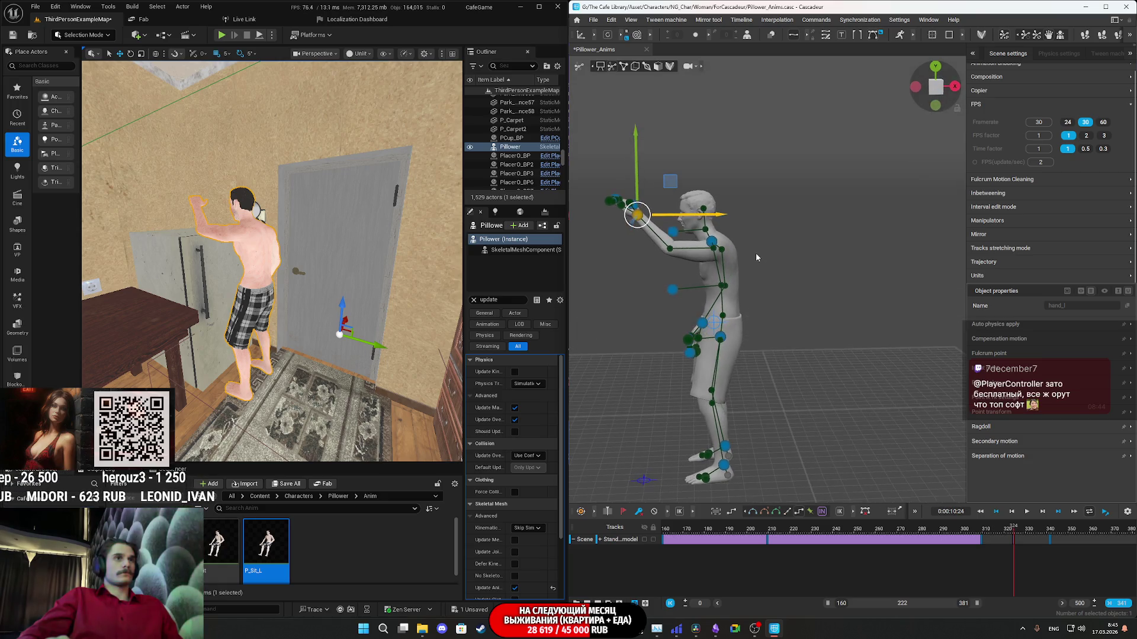
Reselect the left hand and pull it and the upper body further forward.
left_click(721, 337)
left_click(779, 384)
left_click(666, 264)
left_click_drag(741, 274, 728, 274)
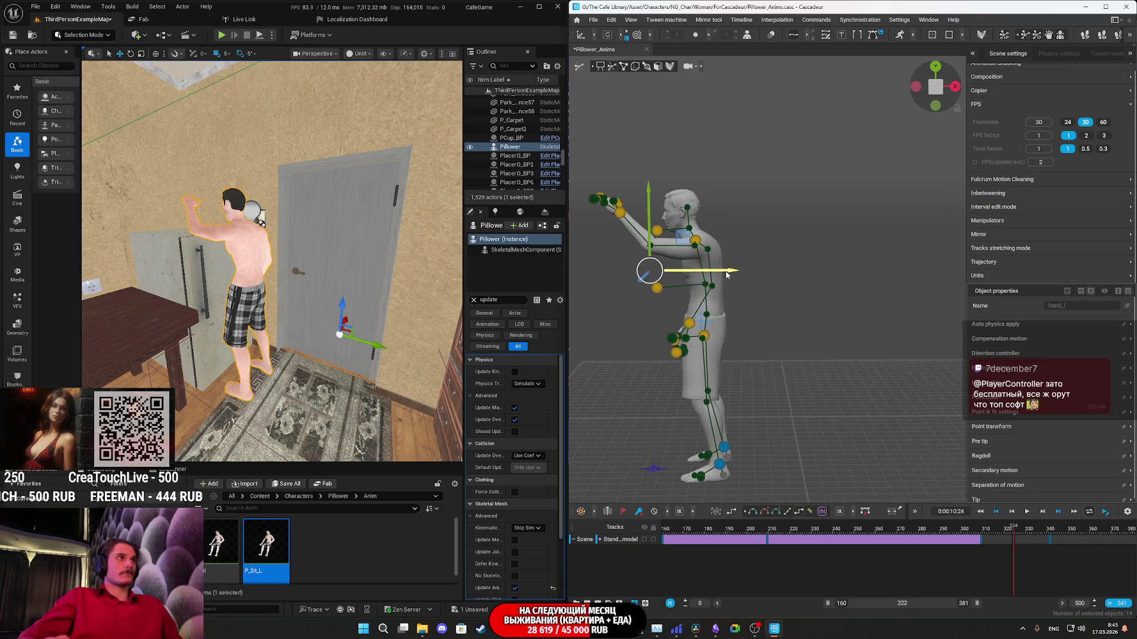
left_click(788, 332)
right_click_drag(273, 261, 273, 261)
Box-select all rig controllers and shift the whole pose forward along X, undoing and redoing.
left_click_drag(610, 166, 835, 441)
left_click_drag(728, 272, 722, 273)
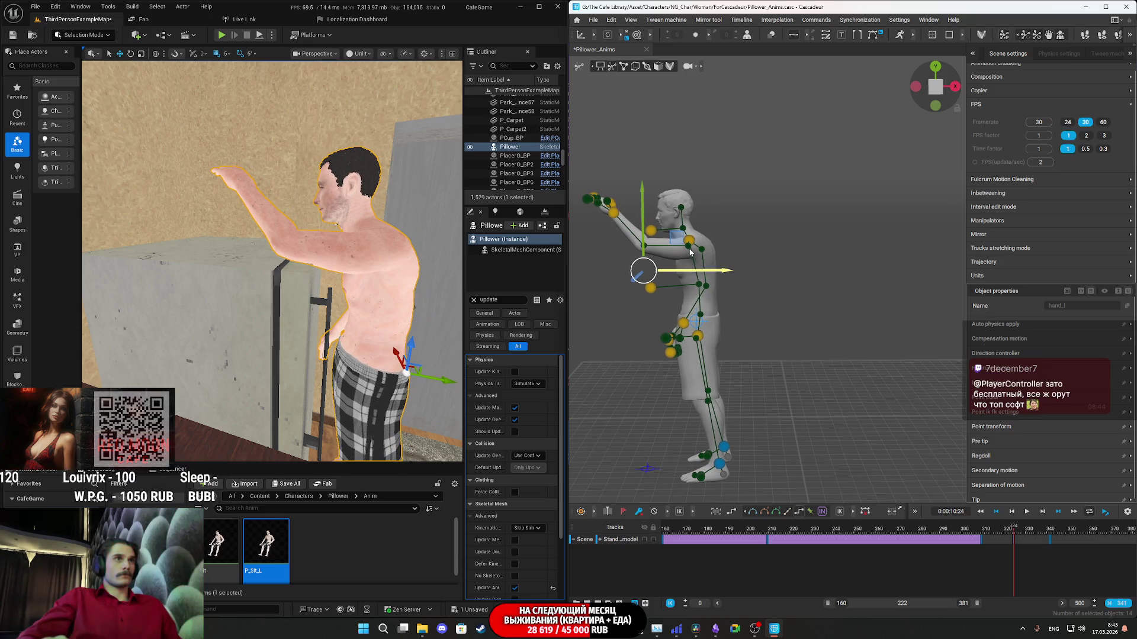
key("ctrl+z")
left_click_drag(678, 244, 667, 244)
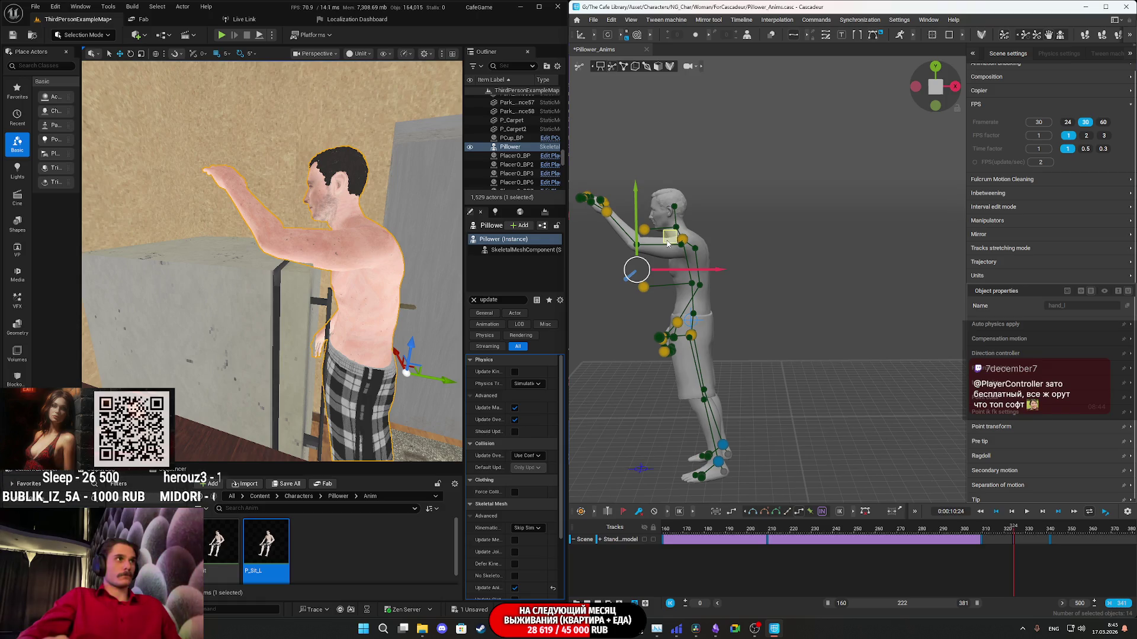
mouse_move(728, 290)
right_mouse_down()
mouse_move(805, 315)
mouse_move(787, 340)
right_mouse_up()
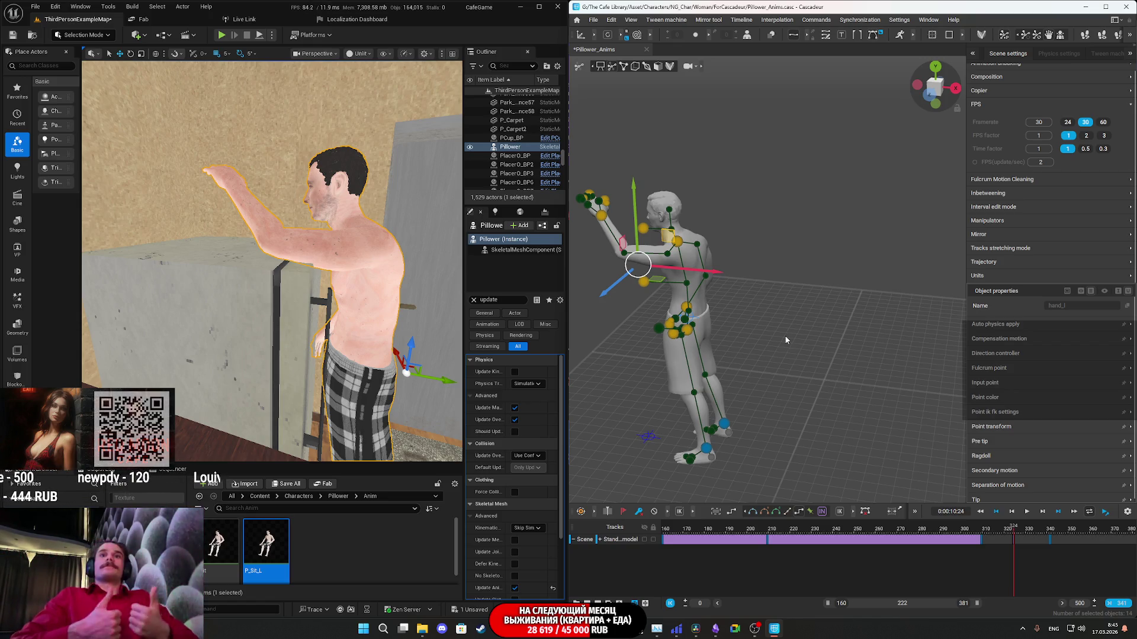
right_click_drag(786, 340, 671, 241)
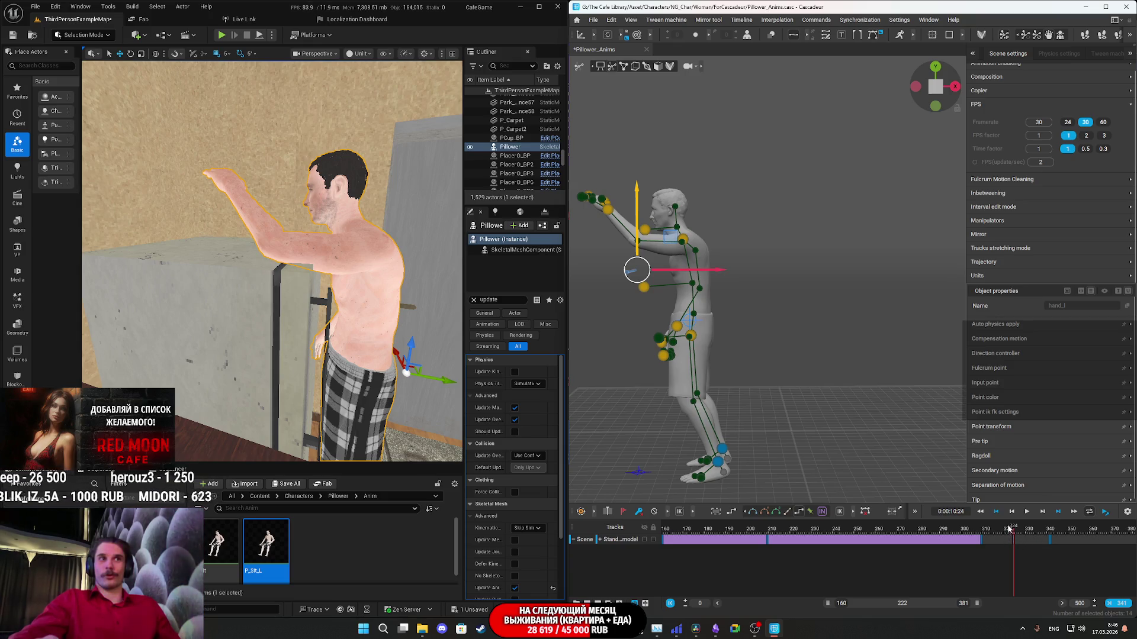
Replay the reach from about frame 190, then check frames 298–318 and settle at 297.
left_click(997, 539)
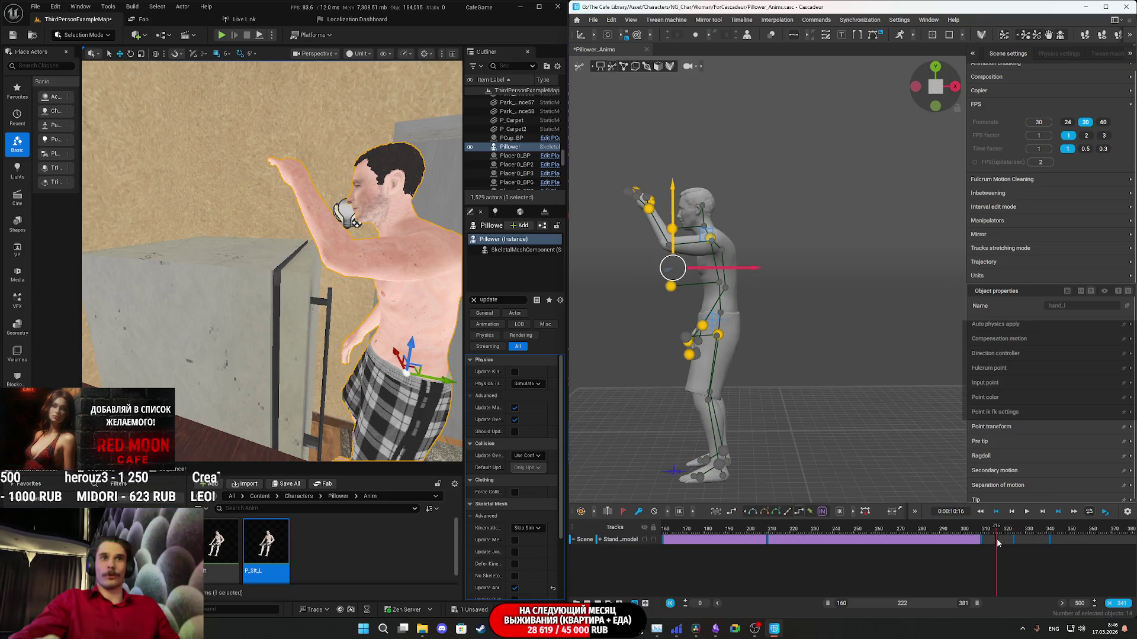
left_click(729, 536)
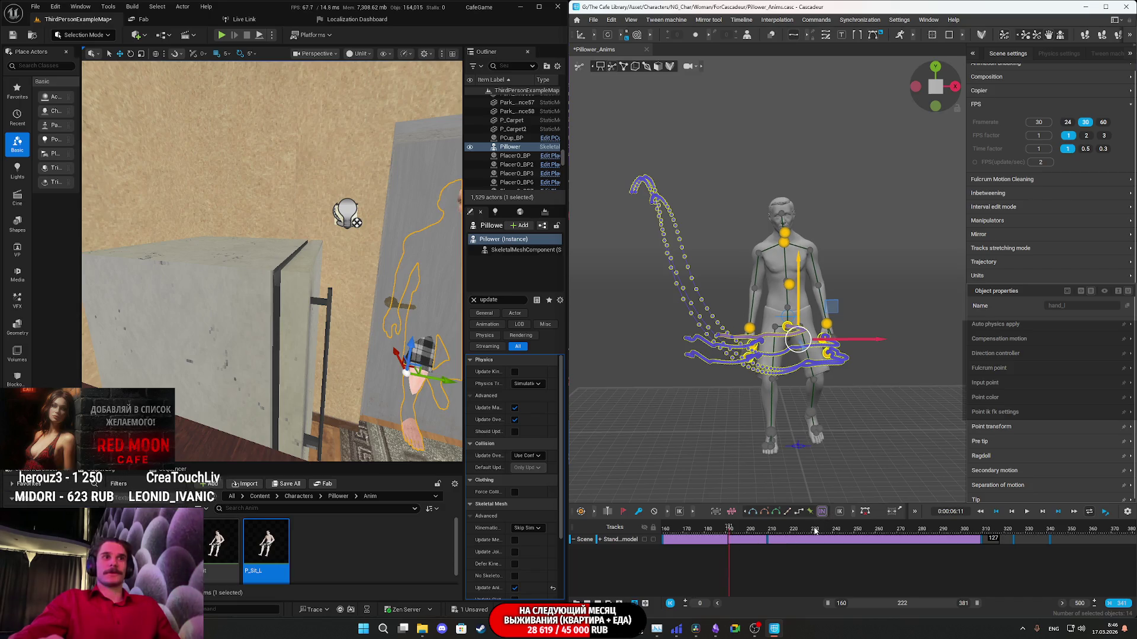
key("space")
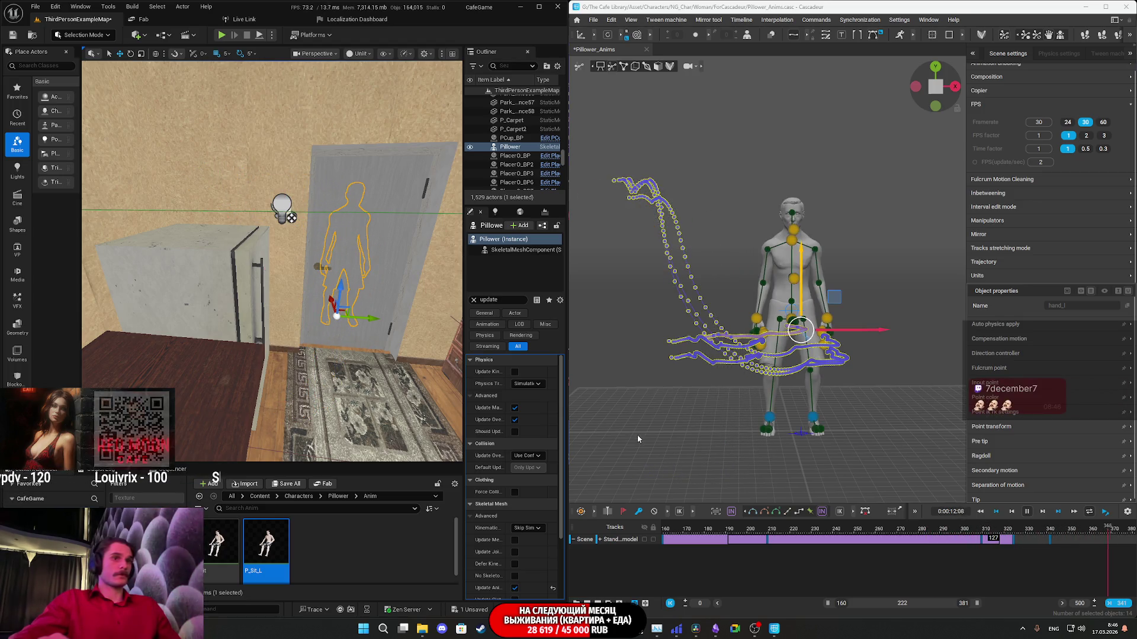
left_click(959, 536)
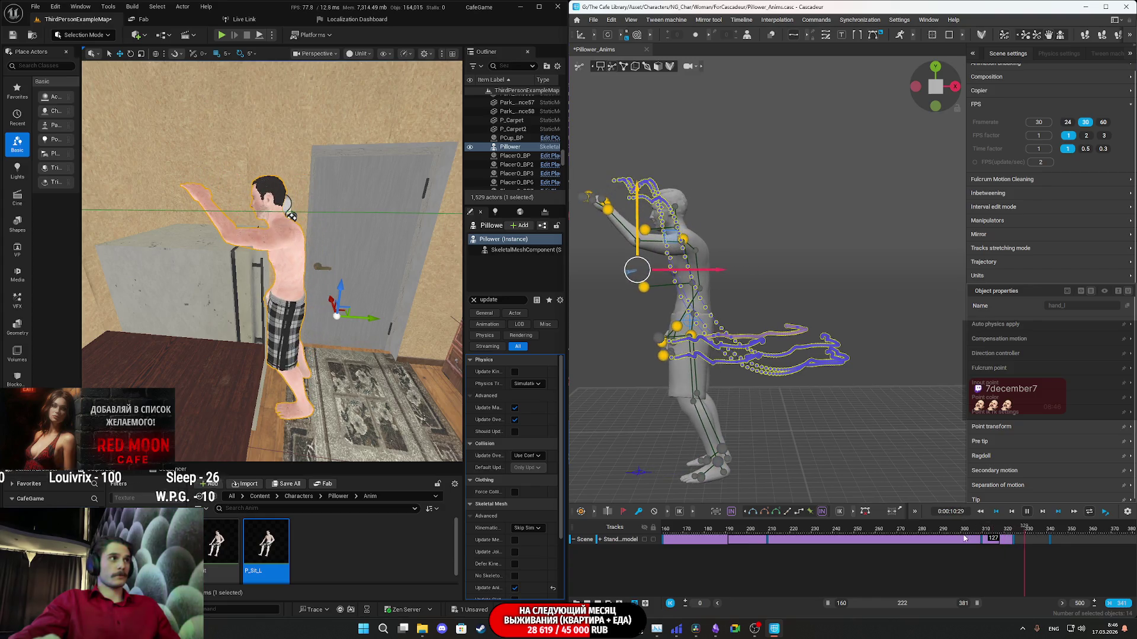
left_click(989, 540)
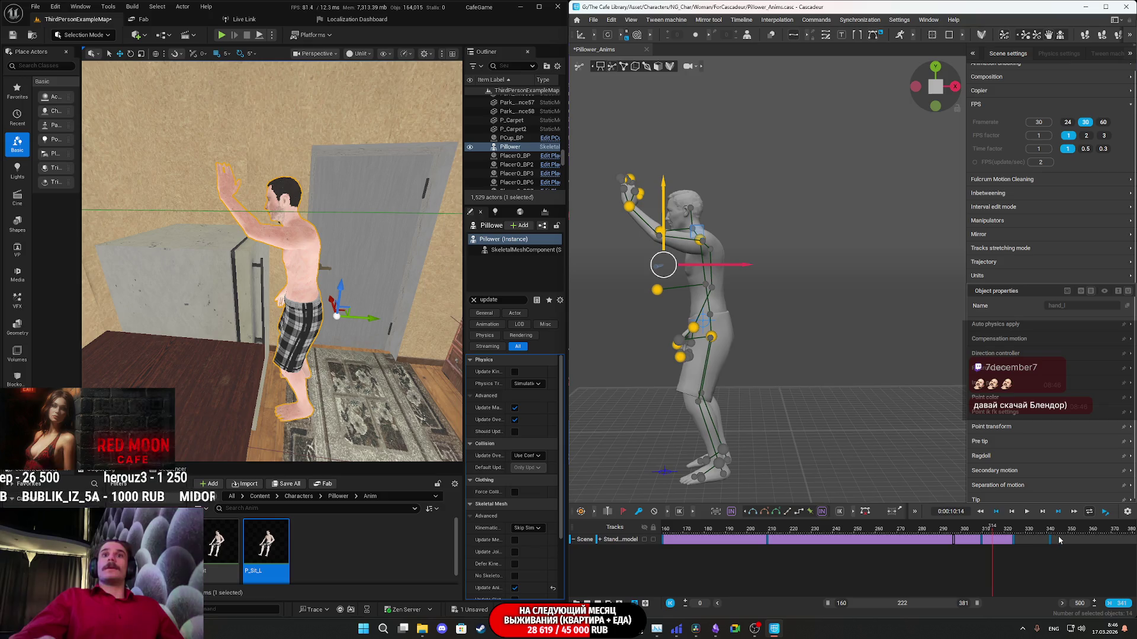
left_click(1001, 542)
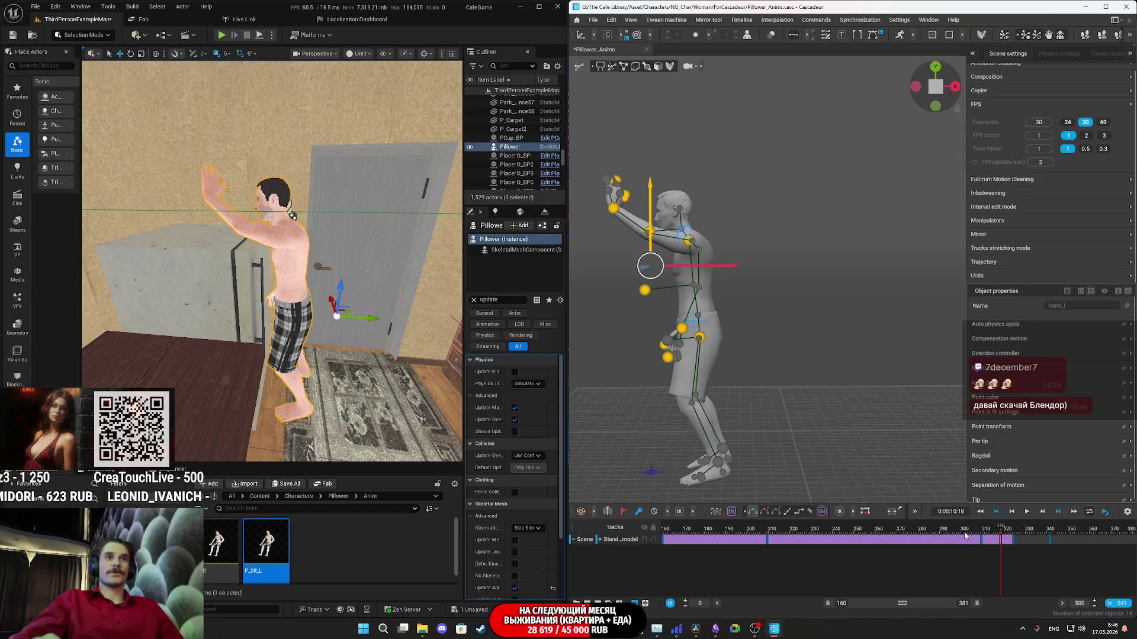
left_click_drag(967, 536, 955, 533)
key("space")
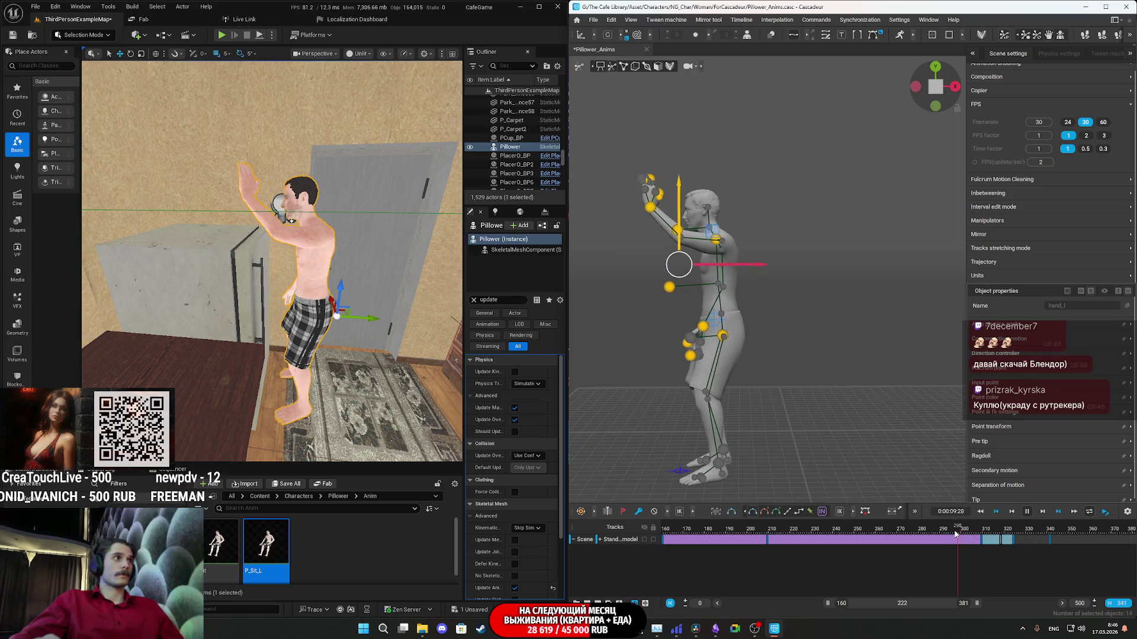
key("space")
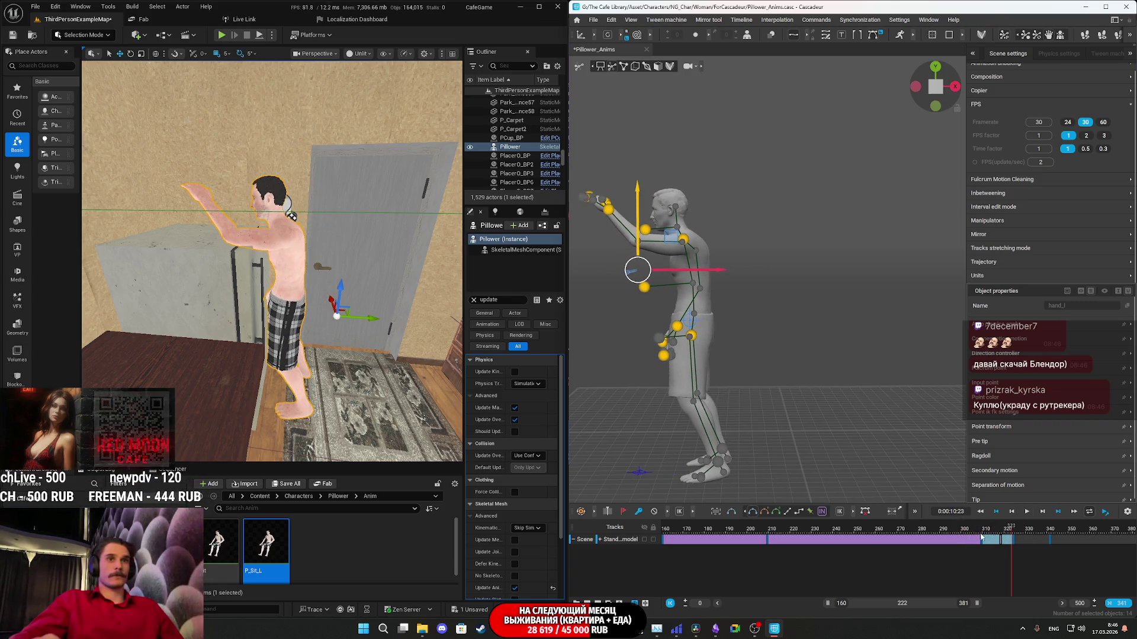
key("Left")
key("Left")
key("Left")
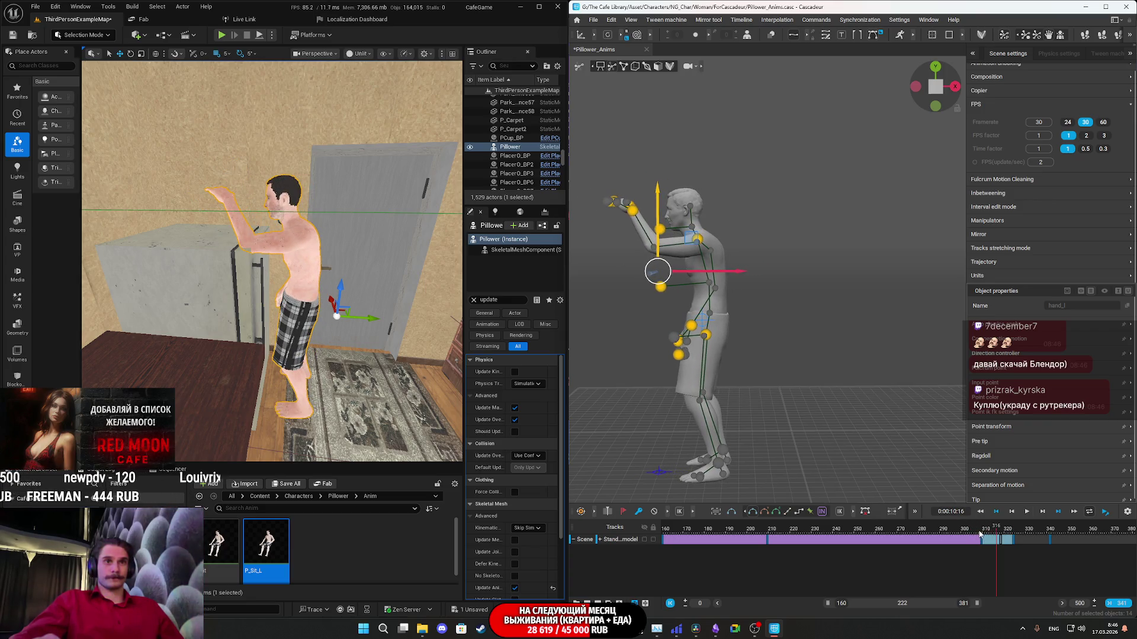
left_click(980, 535)
left_click(983, 534)
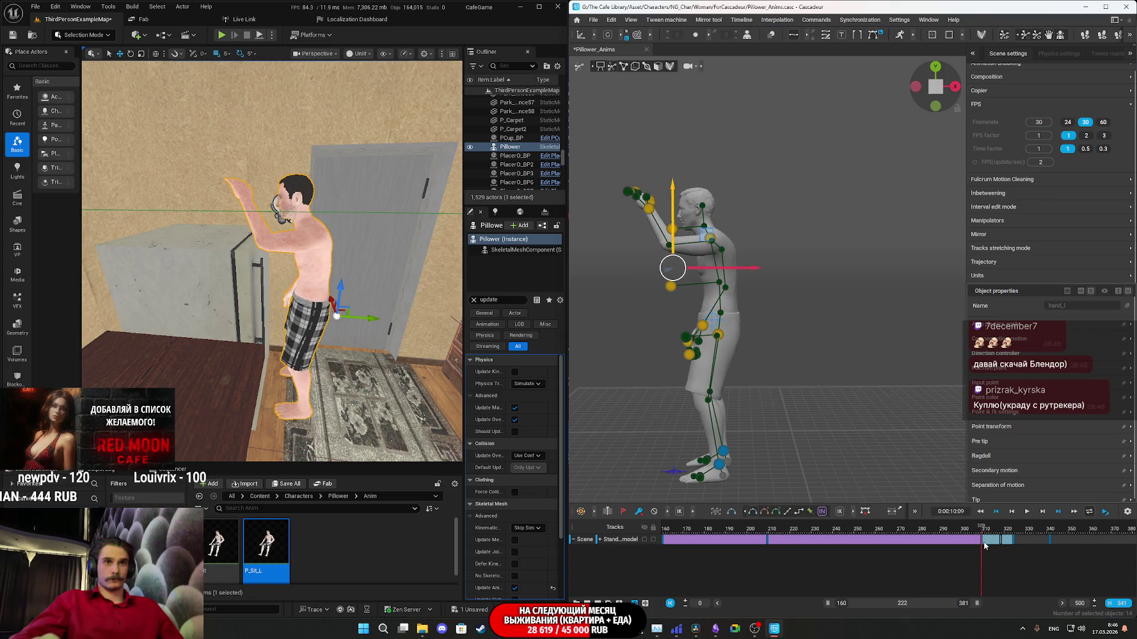
left_click(984, 545)
left_click(981, 544)
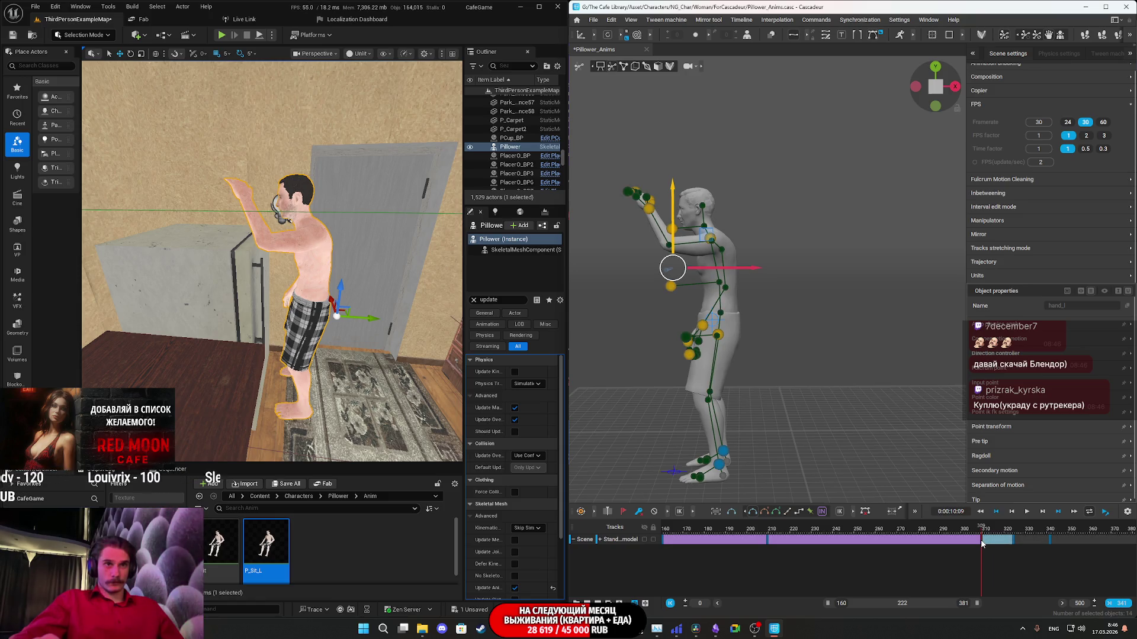
left_click(1001, 547)
left_click(866, 539)
left_click(784, 538)
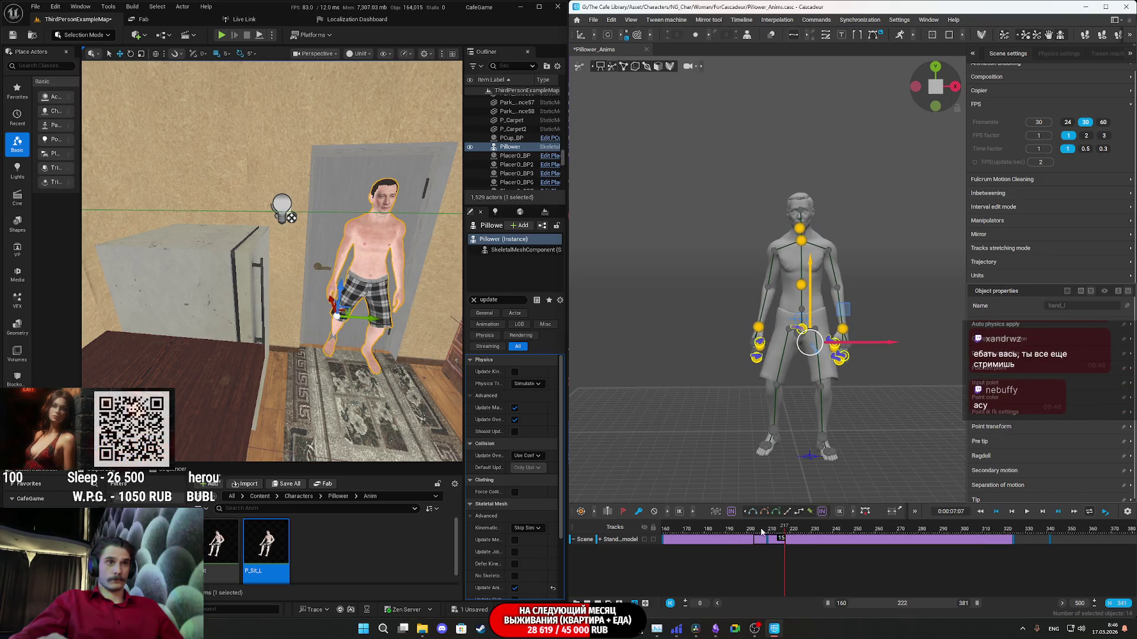
key("space")
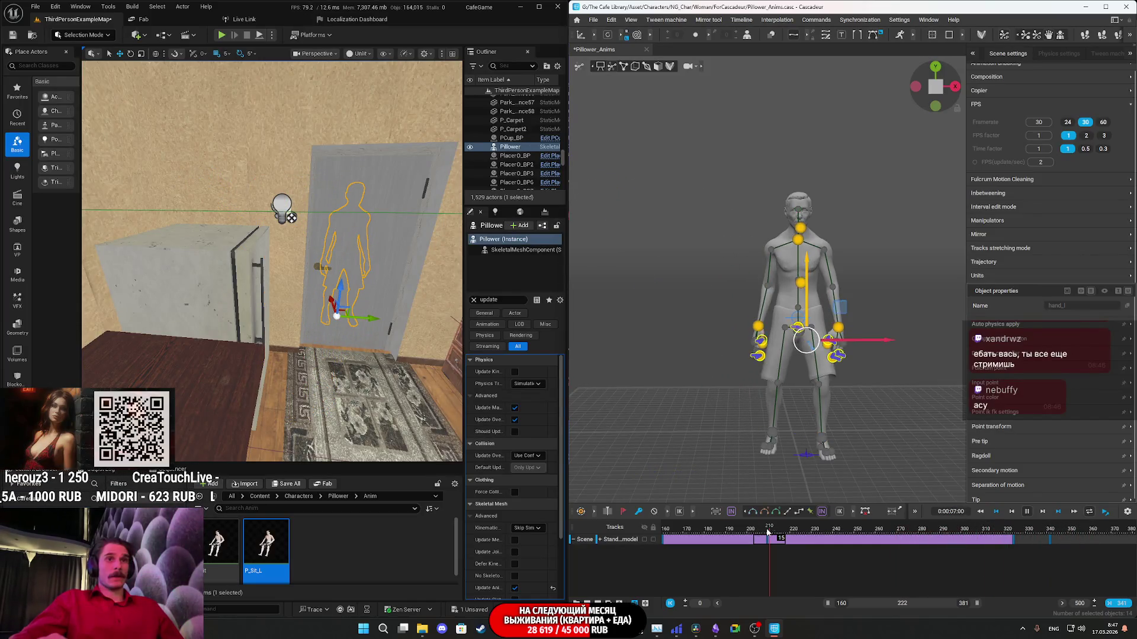
left_click(804, 533)
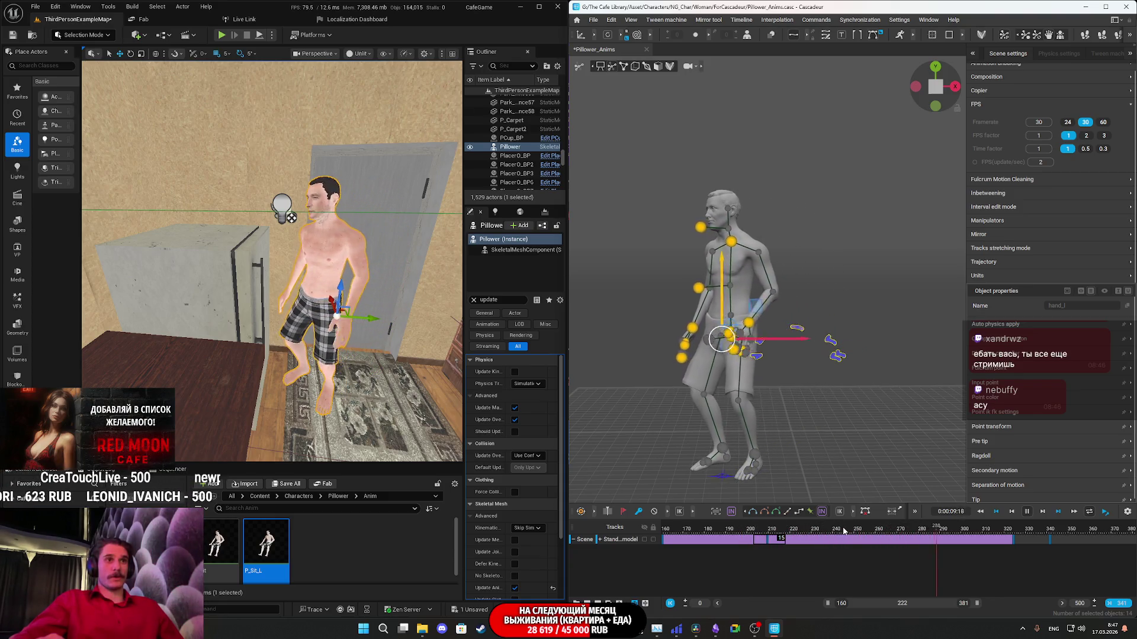
key("space")
left_click_drag(890, 531, 785, 529)
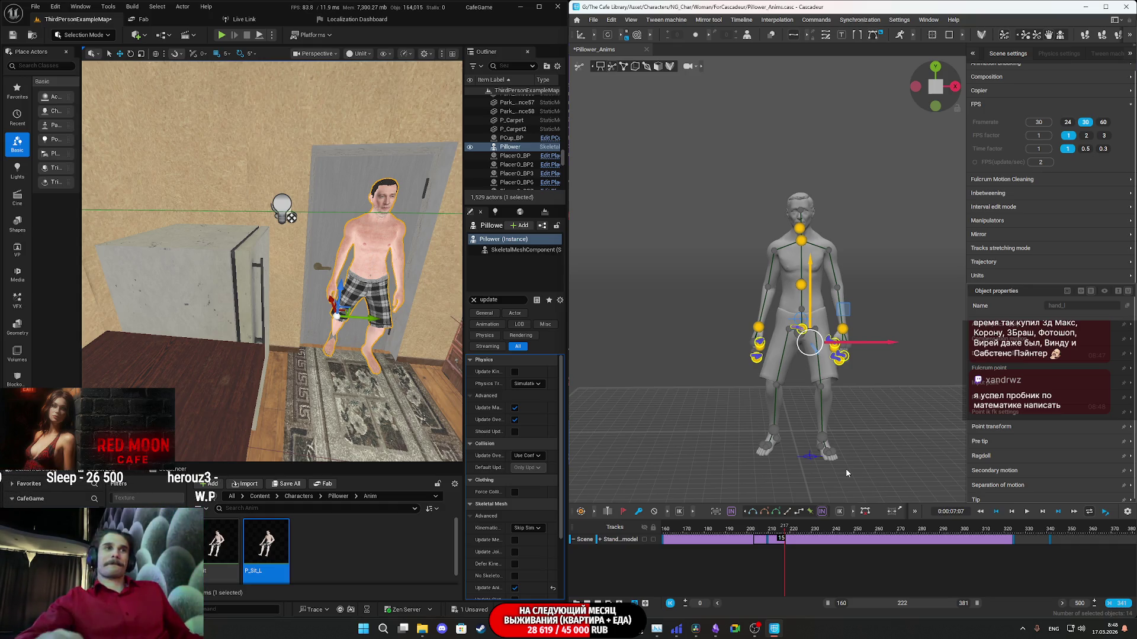
Scrub and play through the reach between frames 160 and 316 to review the interval.
scroll(845, 468, "up", 5)
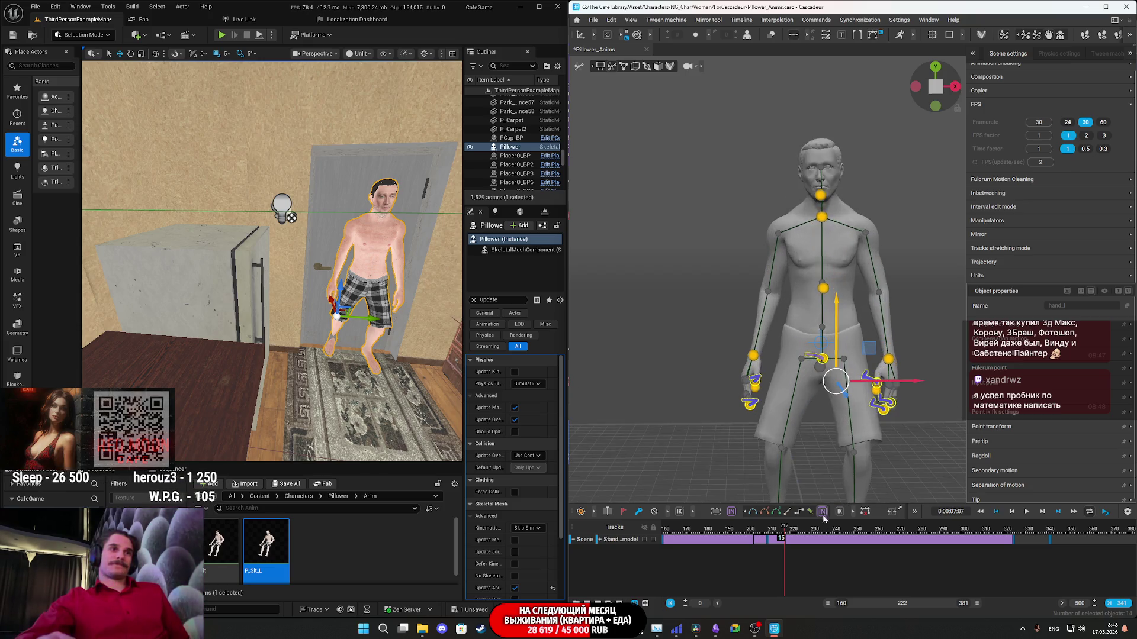
left_click(823, 539)
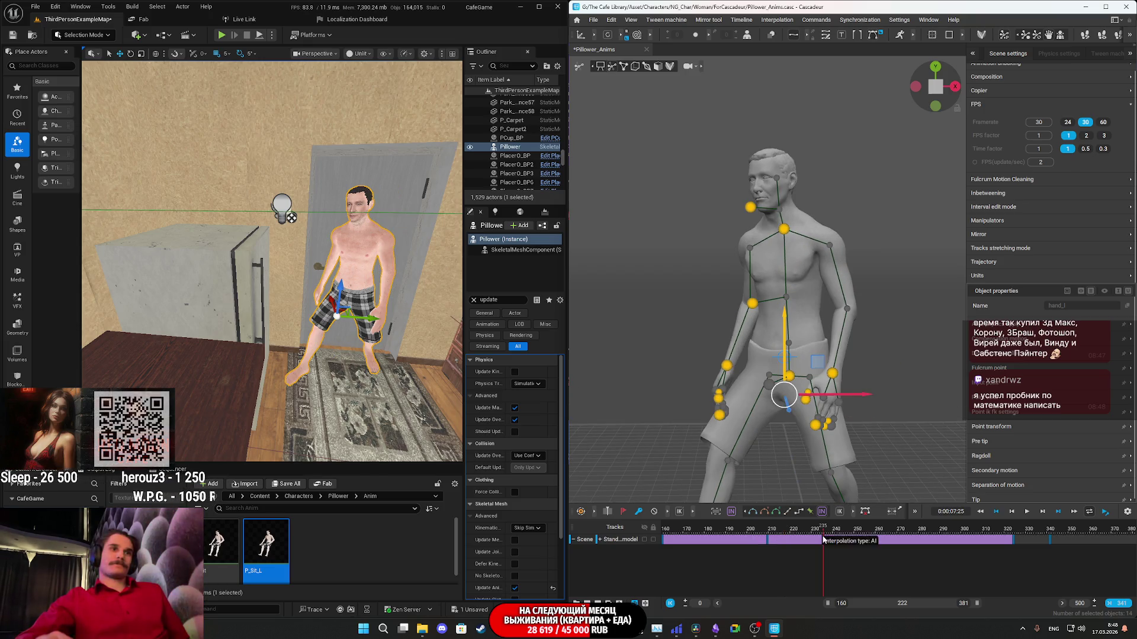
left_click(1020, 532)
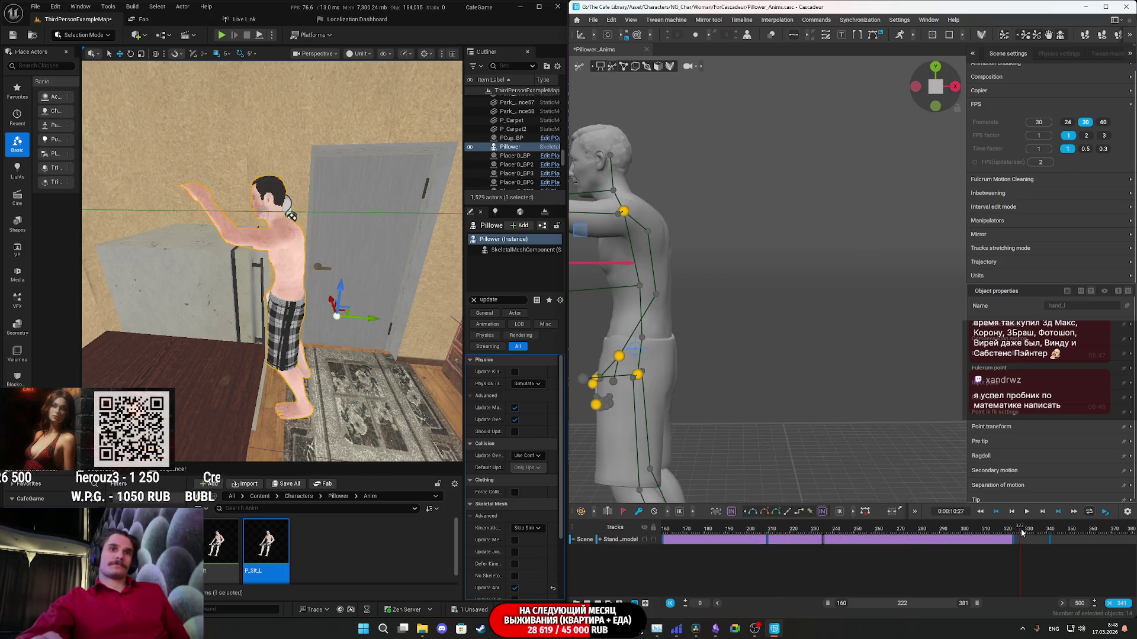
mouse_move(1039, 531)
left_mouse_down()
mouse_move(1057, 533)
mouse_move(642, 535)
left_mouse_up()
key("space")
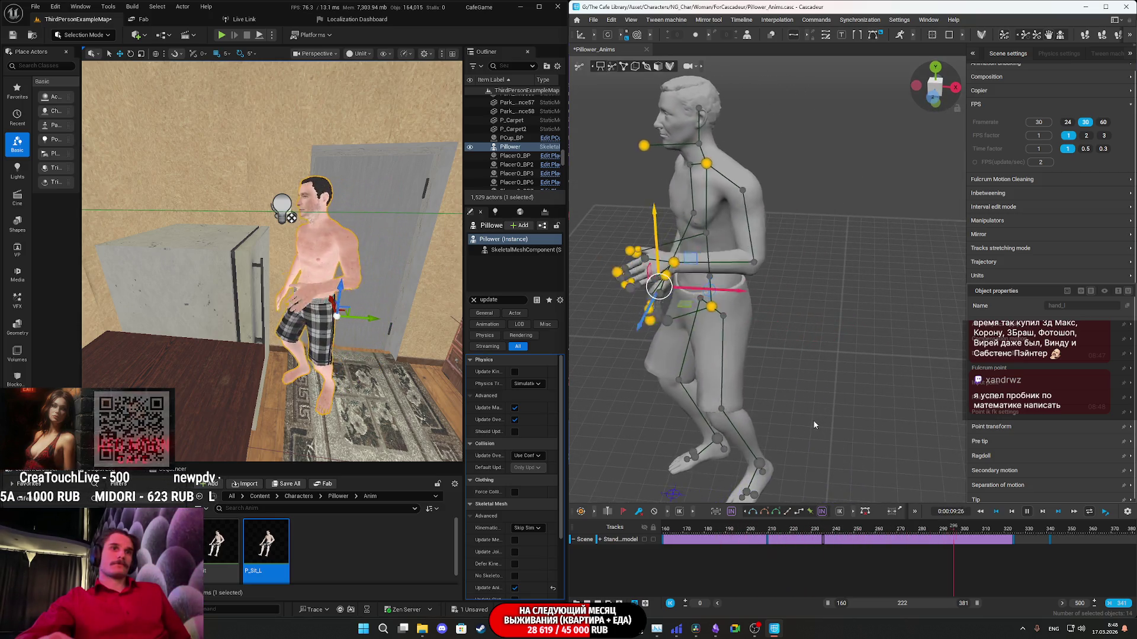
key("space")
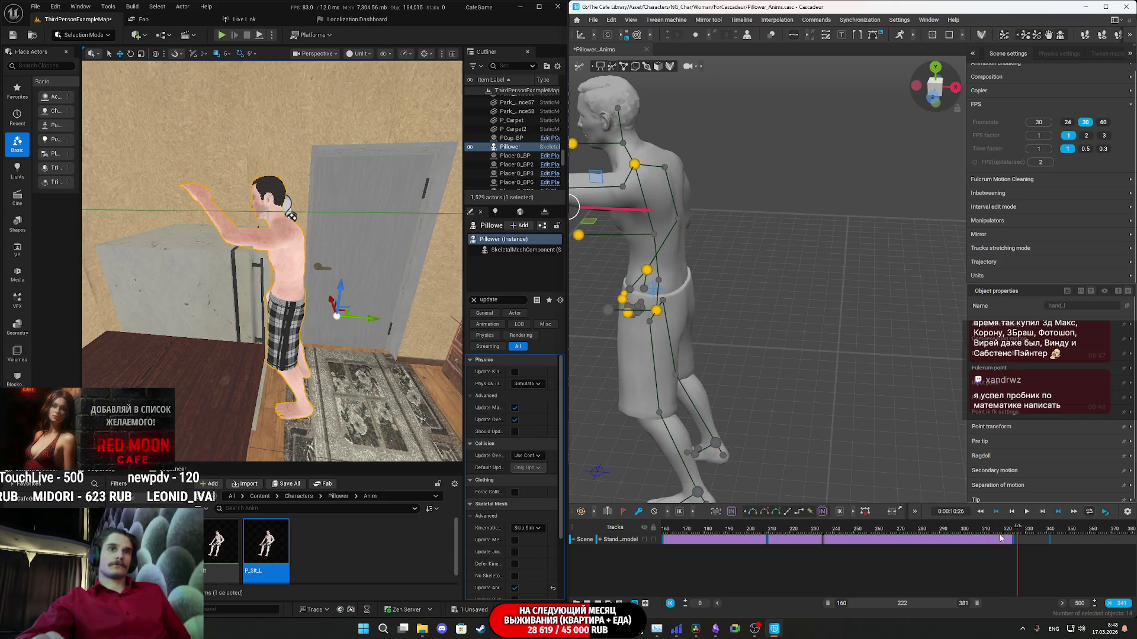
left_click(928, 535)
mouse_move(928, 535)
left_mouse_down()
mouse_move(1014, 542)
mouse_move(908, 544)
left_mouse_up()
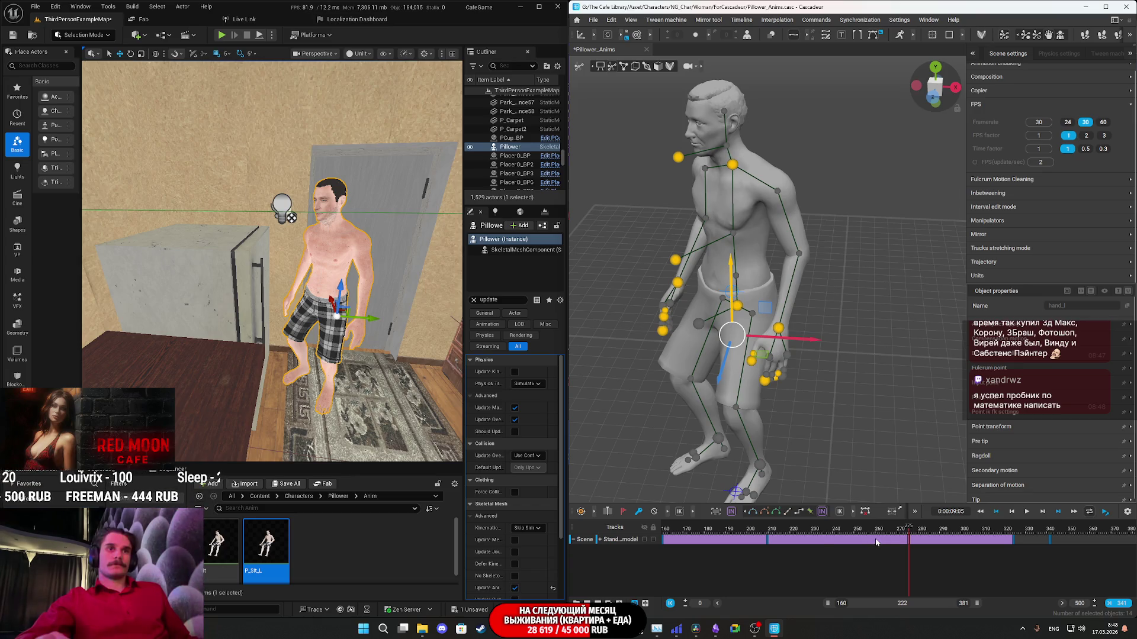
key("shift+Left")
key("shift+Left")
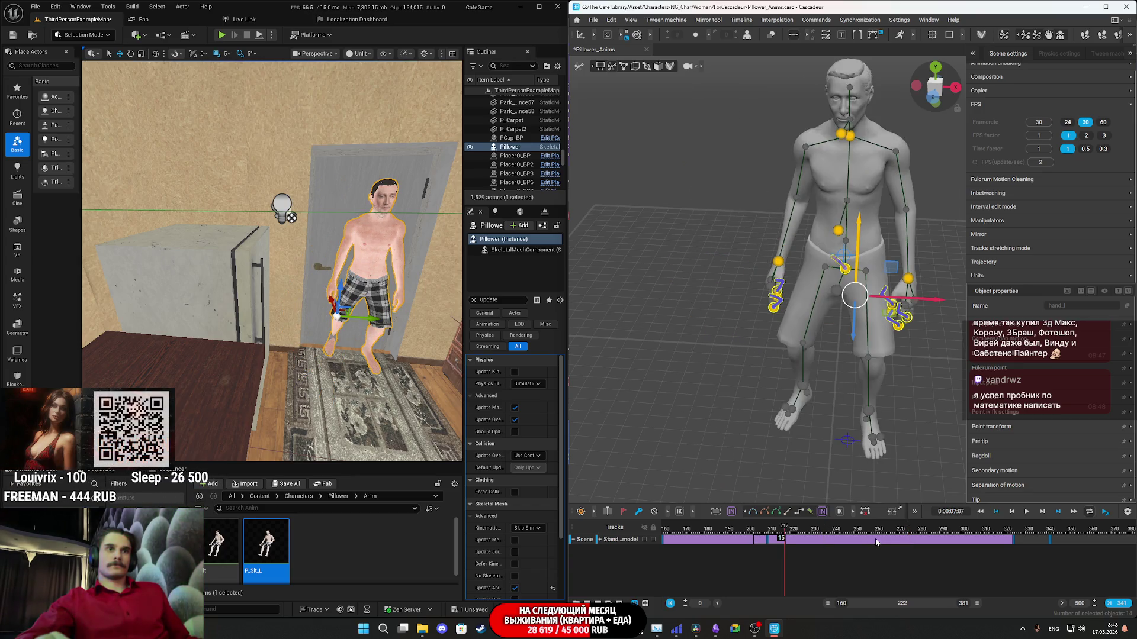
key("shift+Right")
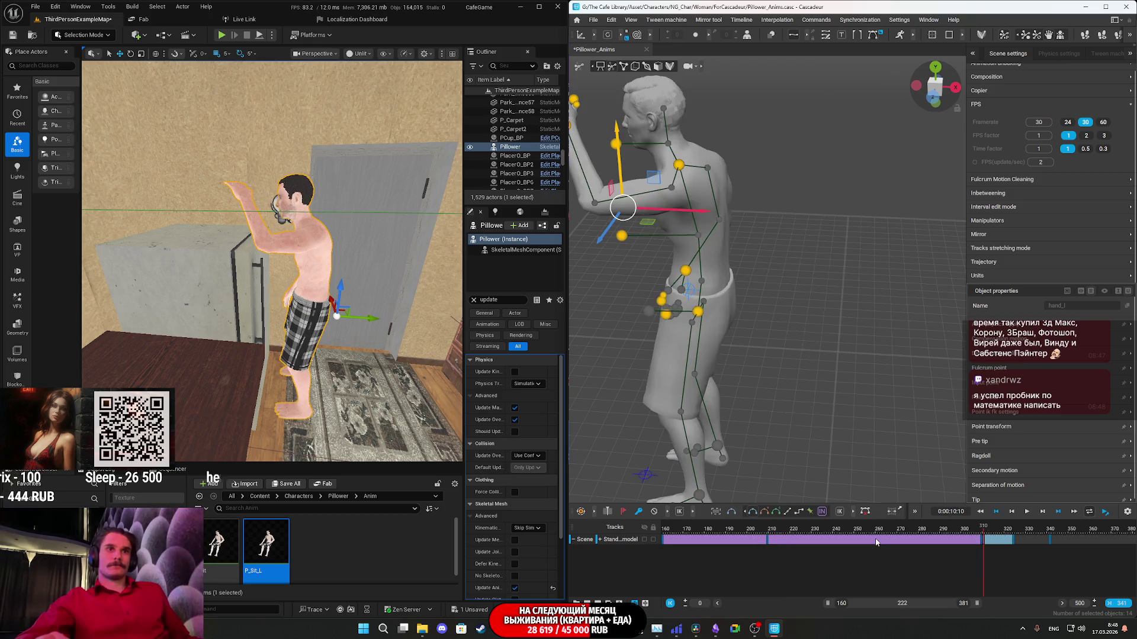
left_click_drag(910, 536, 996, 541)
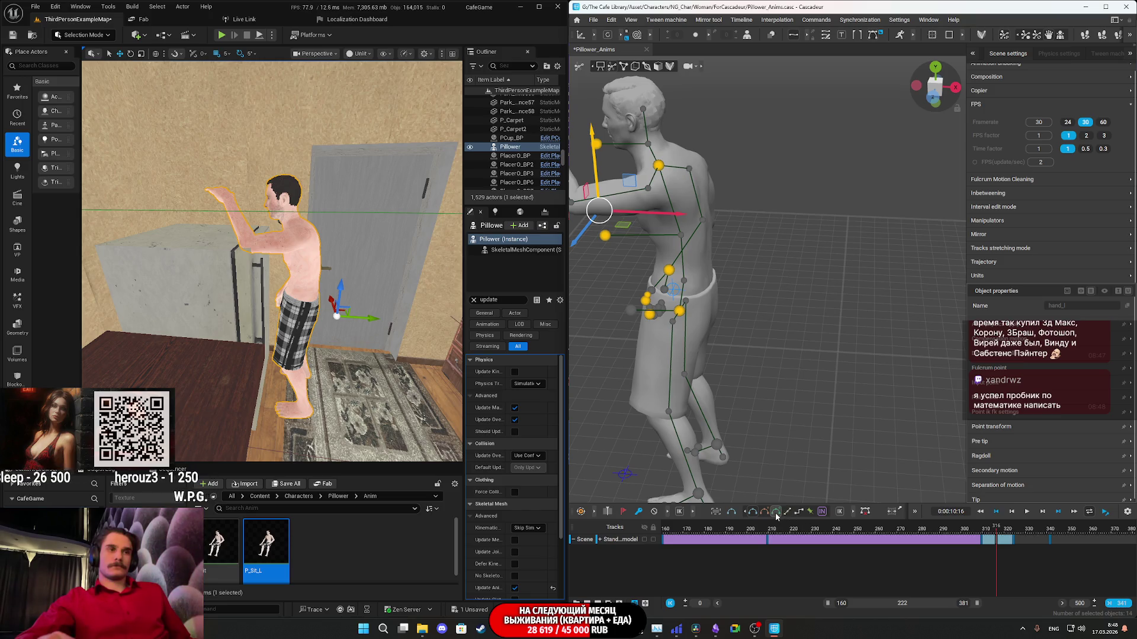
Generate AI in-between frames for the interval and review playback around frames 298–318.
left_click(822, 517)
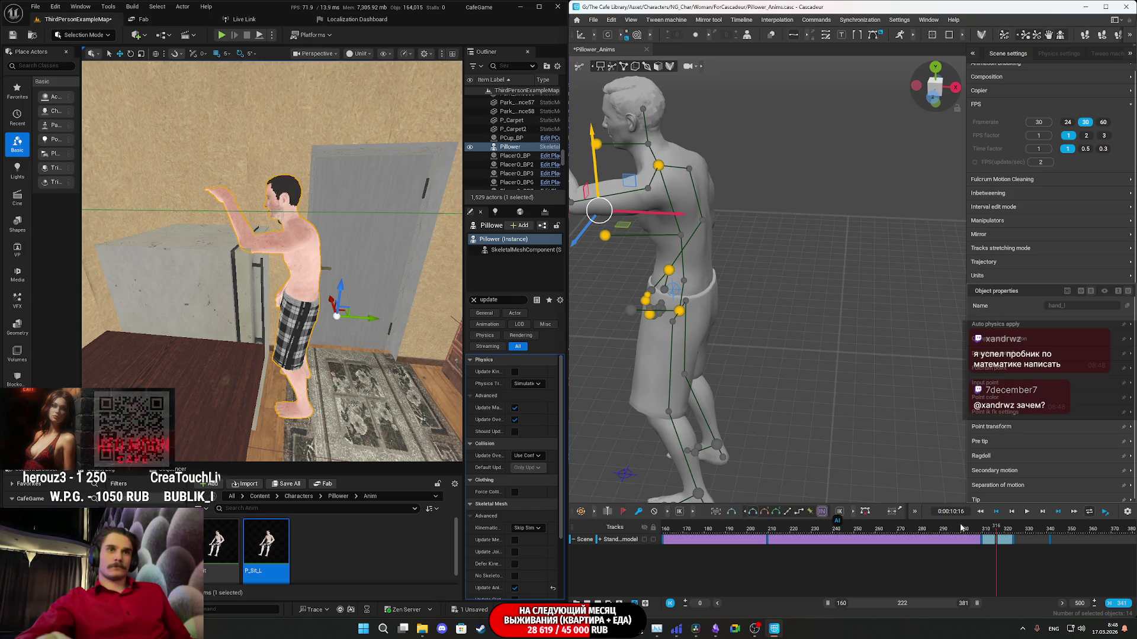
left_click(985, 534)
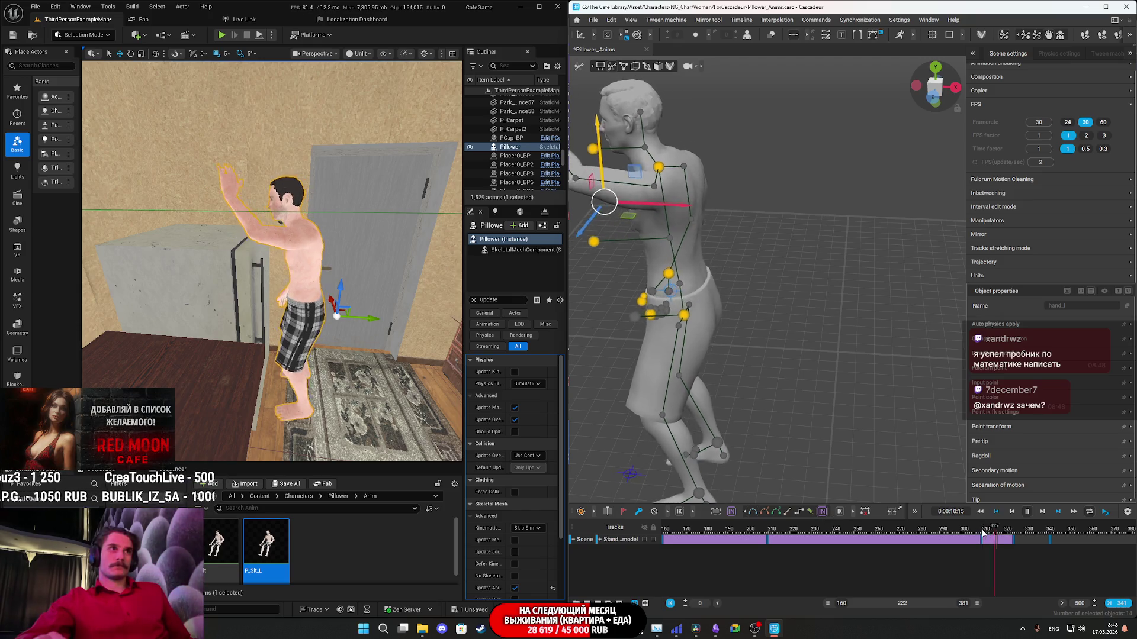
key("space")
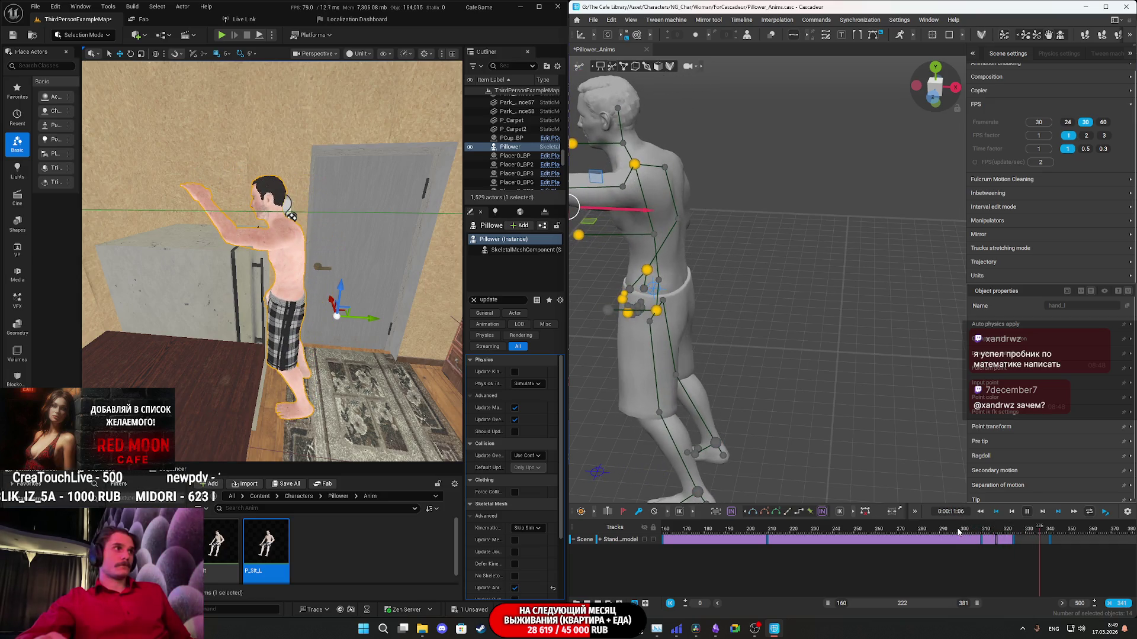
left_click(958, 532)
key("space")
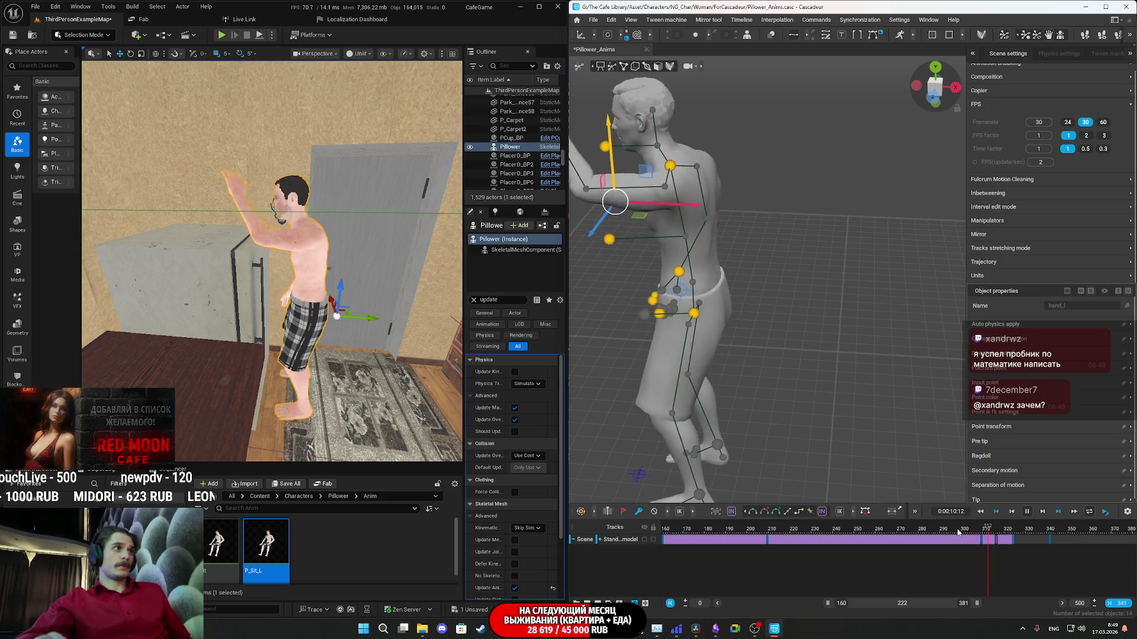
left_click(988, 532)
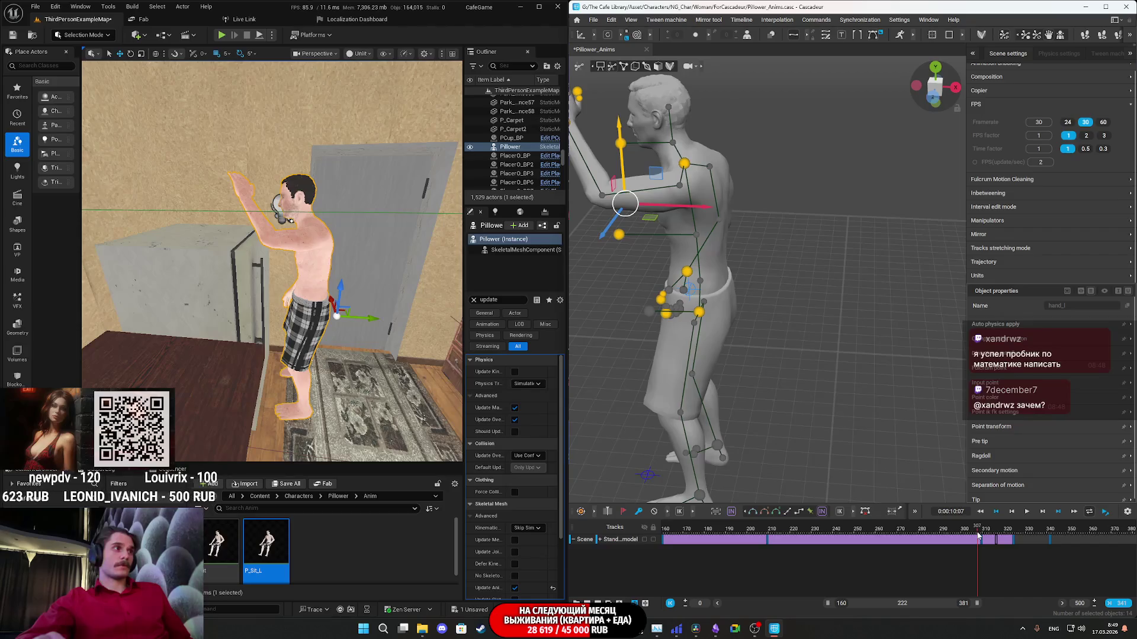
left_click(1003, 533)
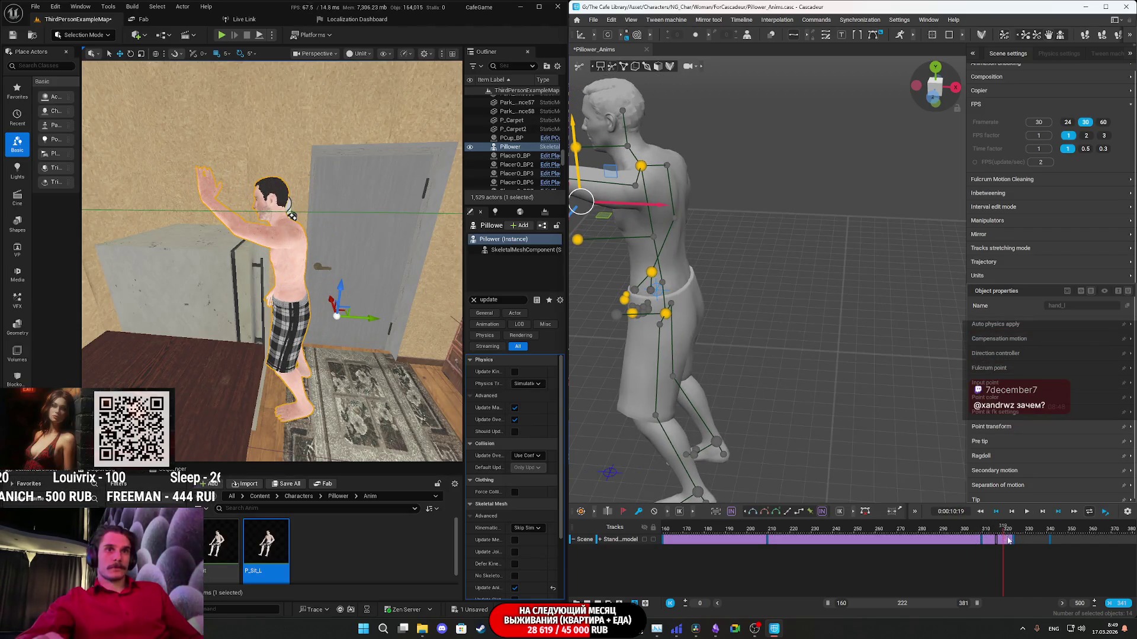
Shift the final keyframes two frames later and play from frame 324.
left_click_drag(1009, 539, 1014, 538)
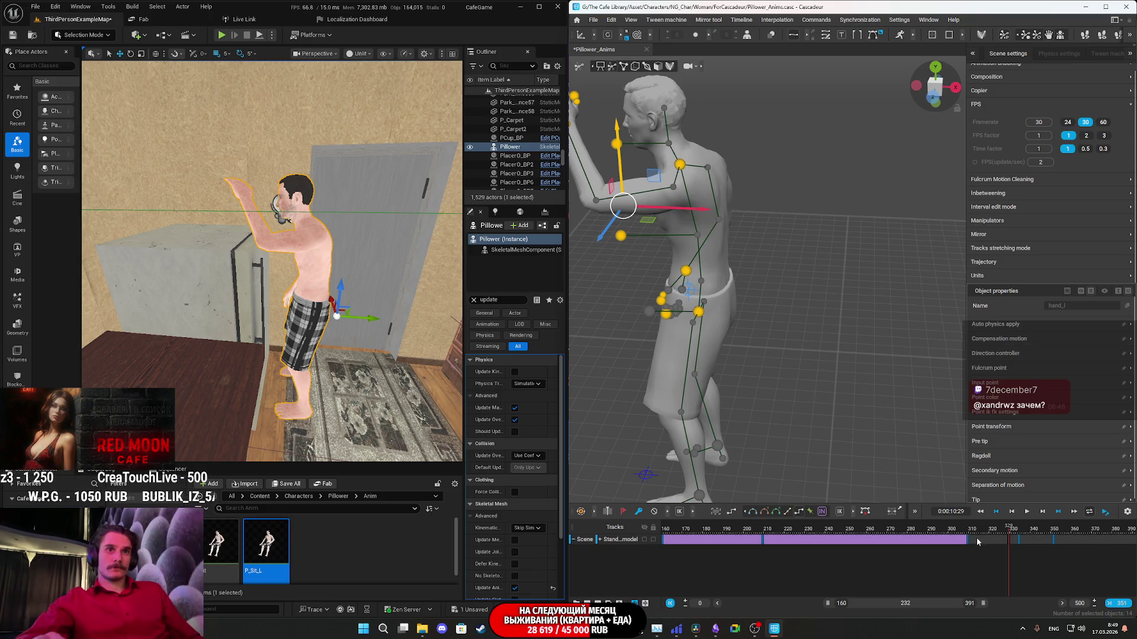
left_click_drag(1013, 531, 998, 531)
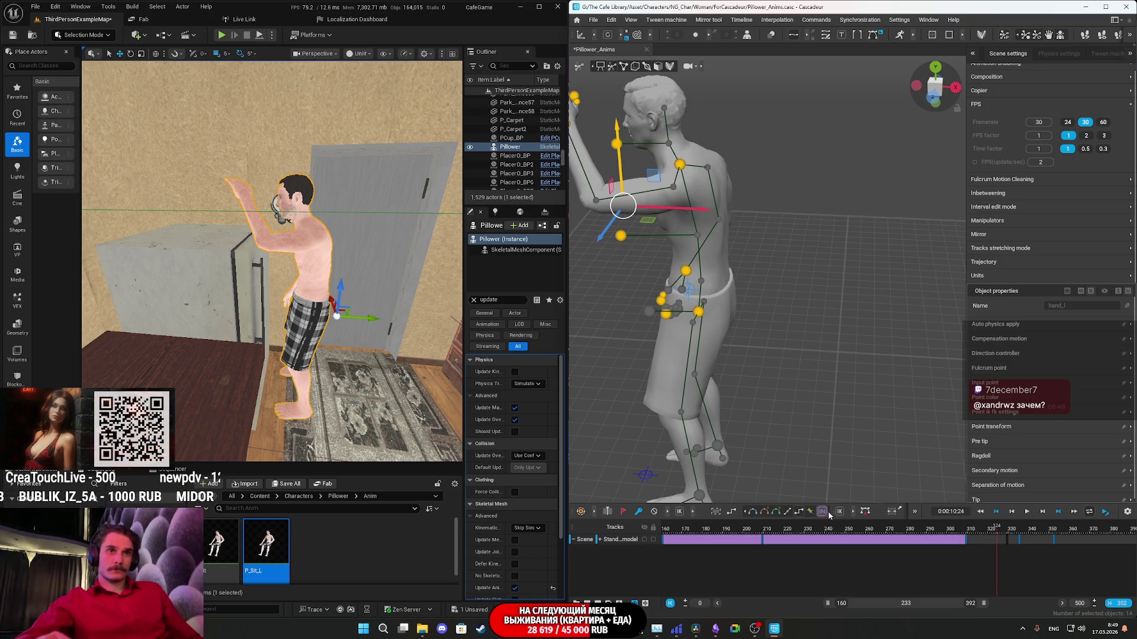
key("space")
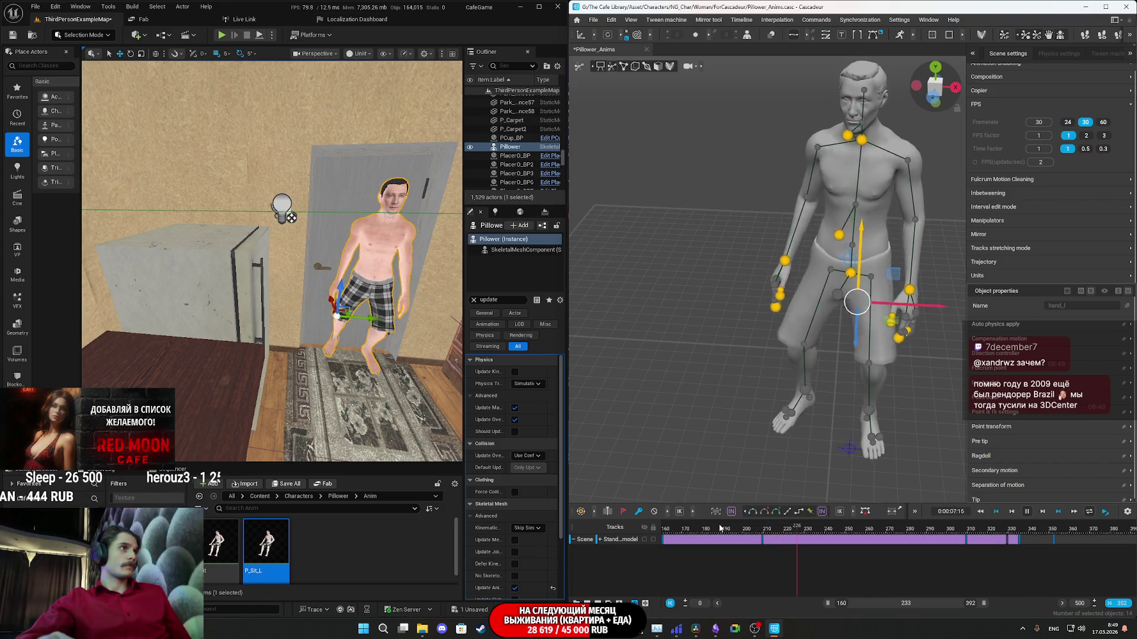
Fly the Unreal camera through the bedroom and hallway, then replay the reach to the raised-arm pose.
right_click_drag(273, 267, 272, 266)
right_click_drag(340, 336, 339, 335)
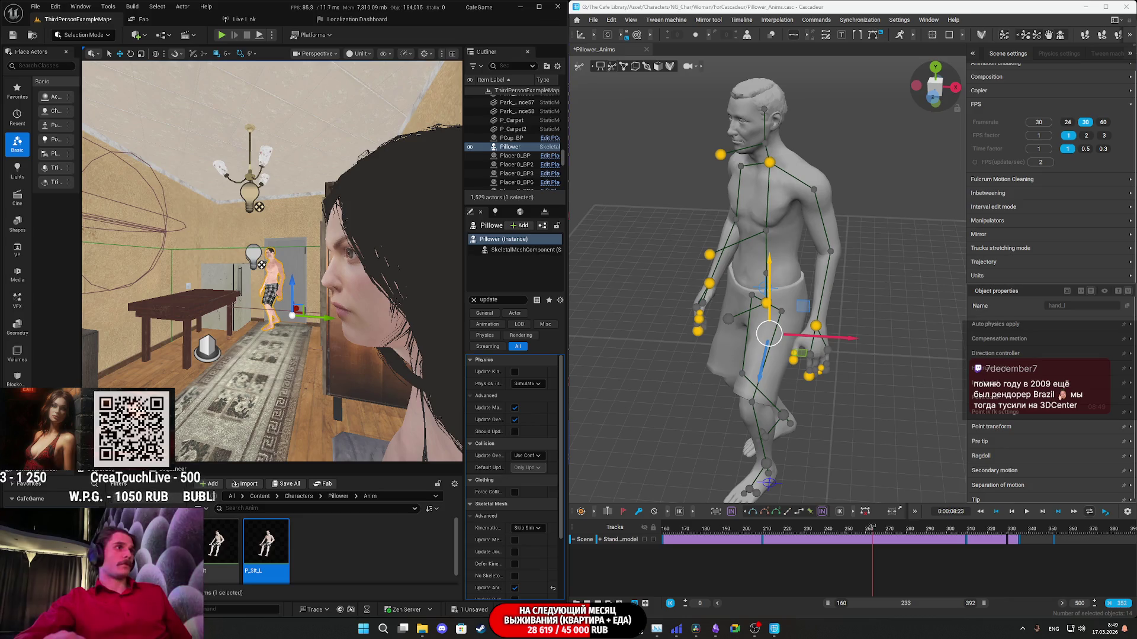
key("space")
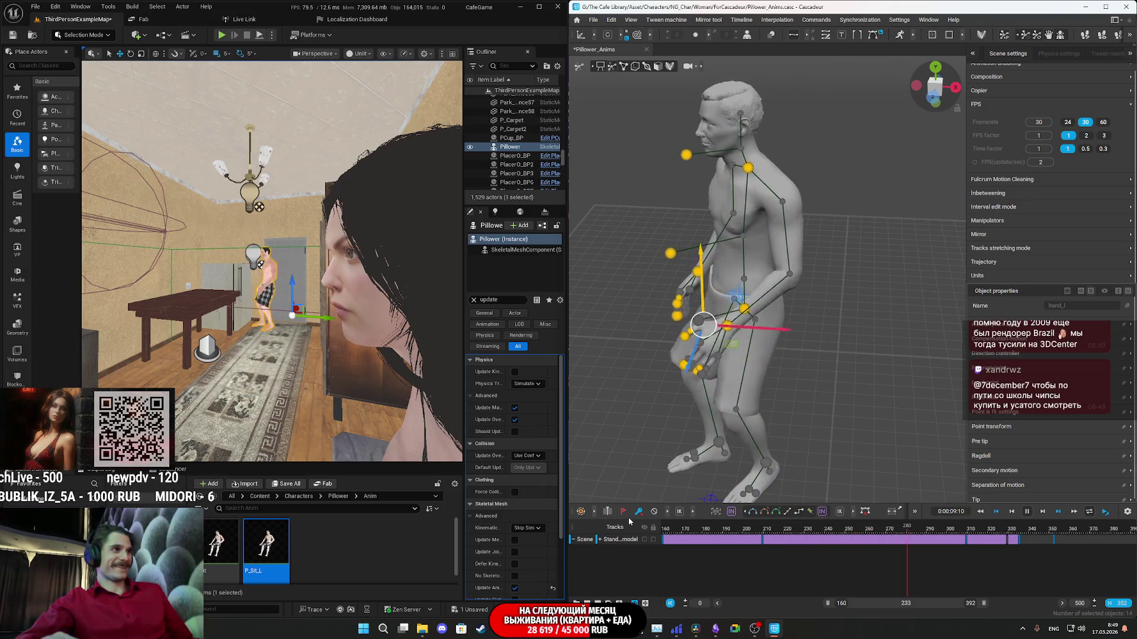
key("space")
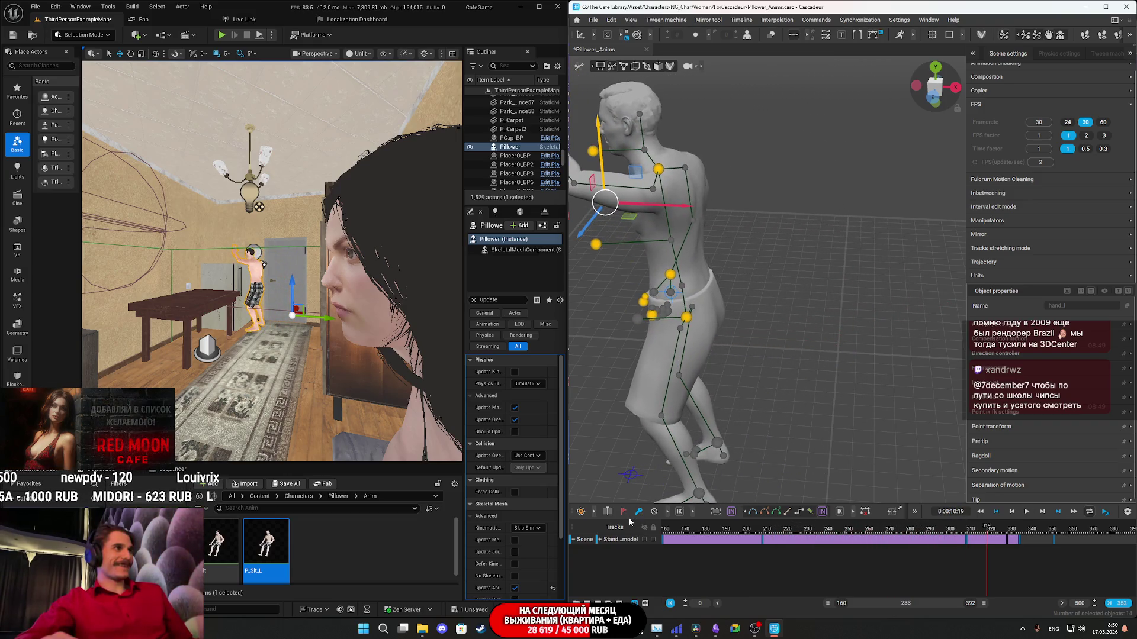
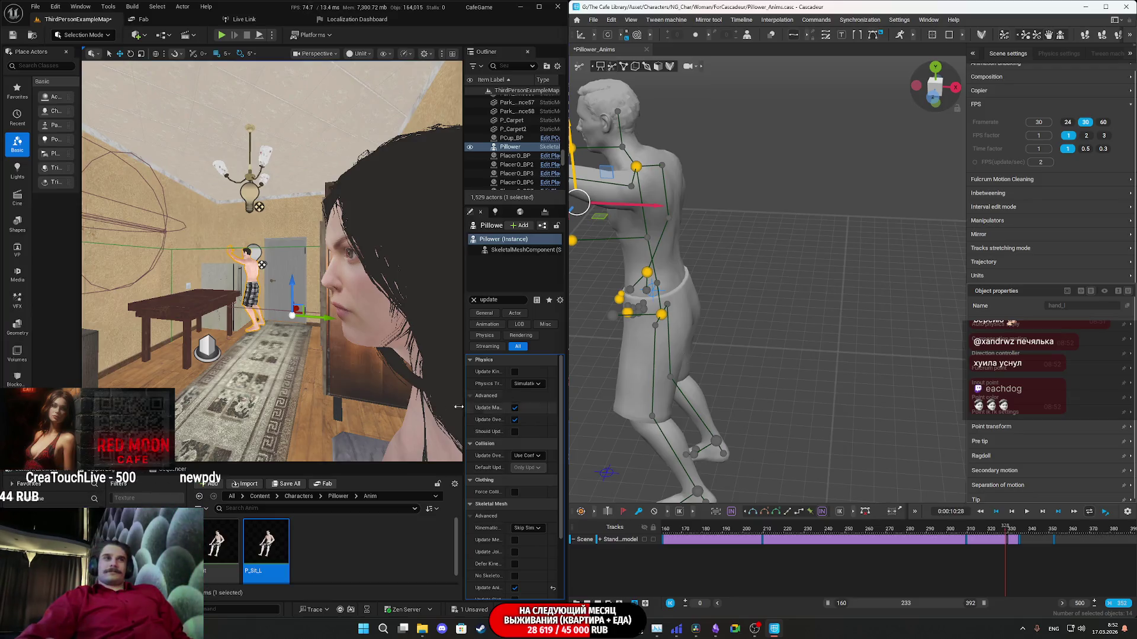
Replay the reach from an earlier frame and scrub back around frame 340.
left_click(747, 529)
key("space")
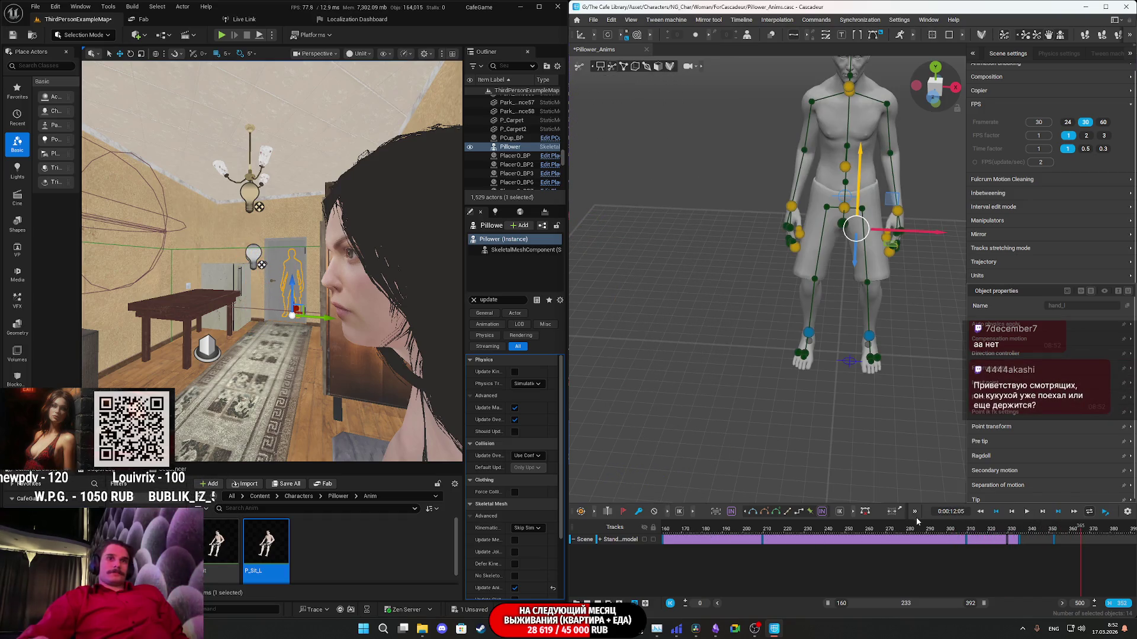
right_click_drag(421, 391, 307, 340)
left_click(1032, 540)
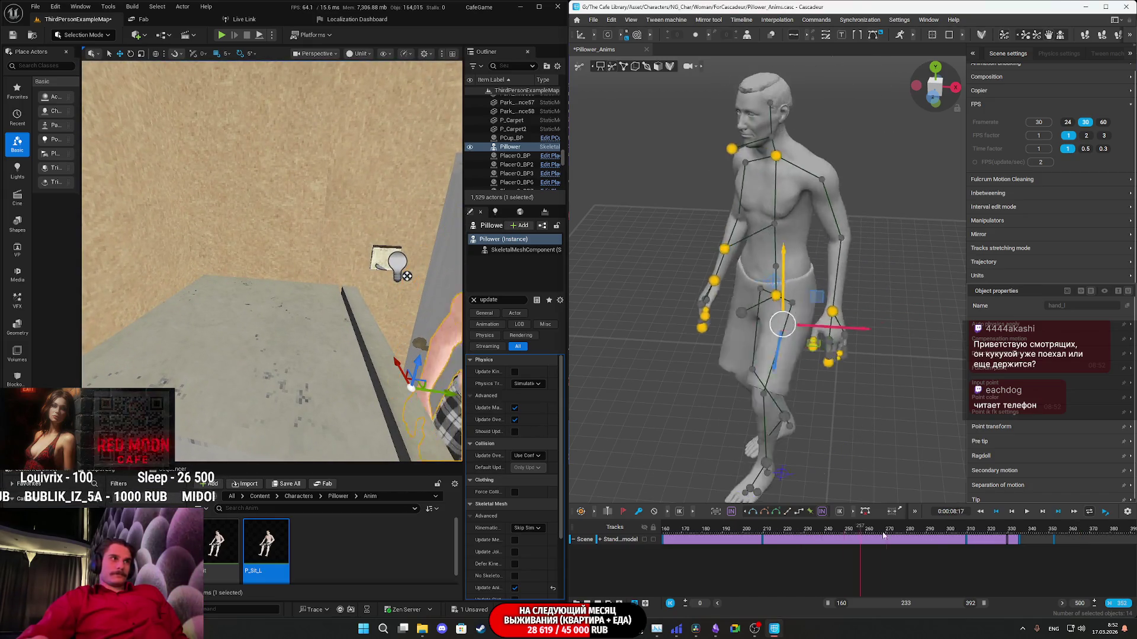
mouse_move(1029, 540)
left_mouse_down()
mouse_move(986, 540)
mouse_move(1011, 540)
left_mouse_up()
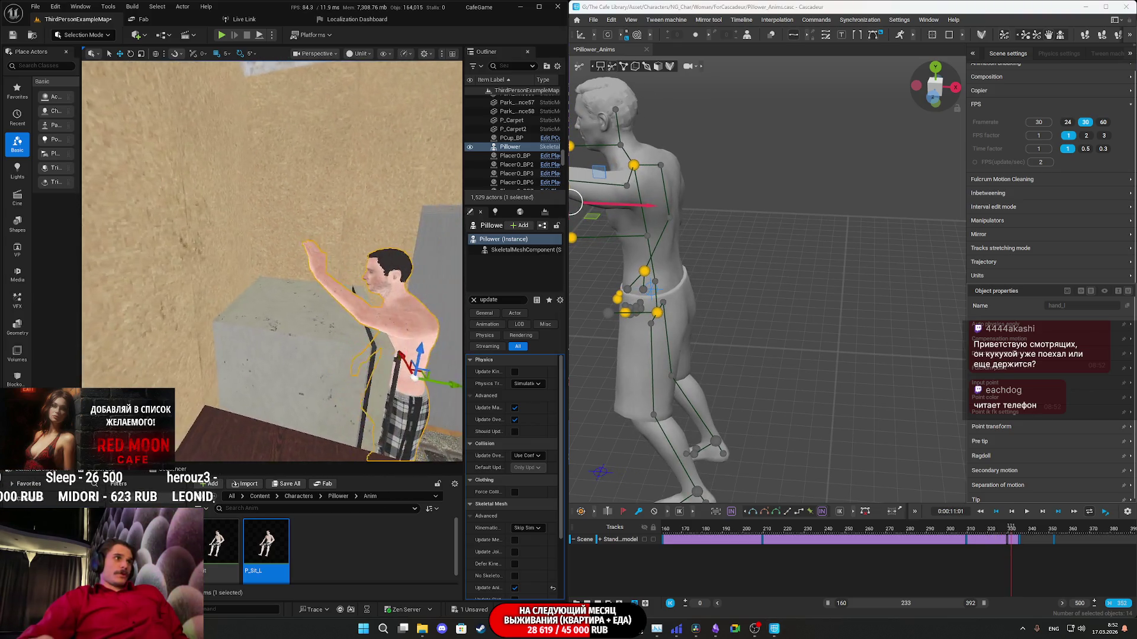
Reposition the Unreal preview camera behind the character while checking frames 309 and 335.
right_click_drag(321, 301, 322, 300)
key("Left")
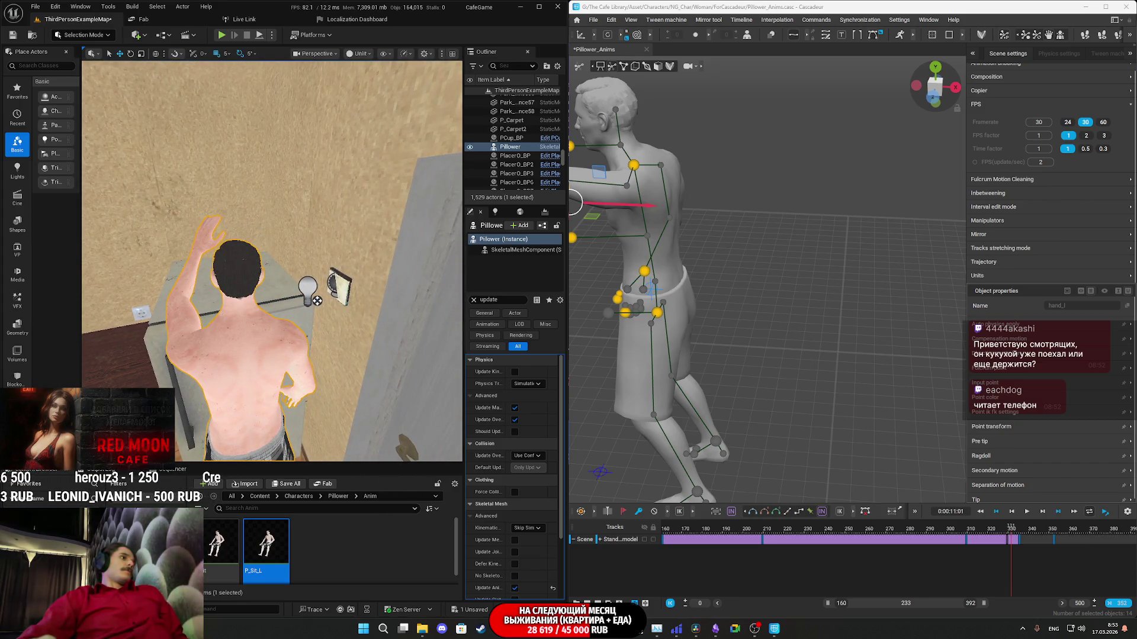
key("Down")
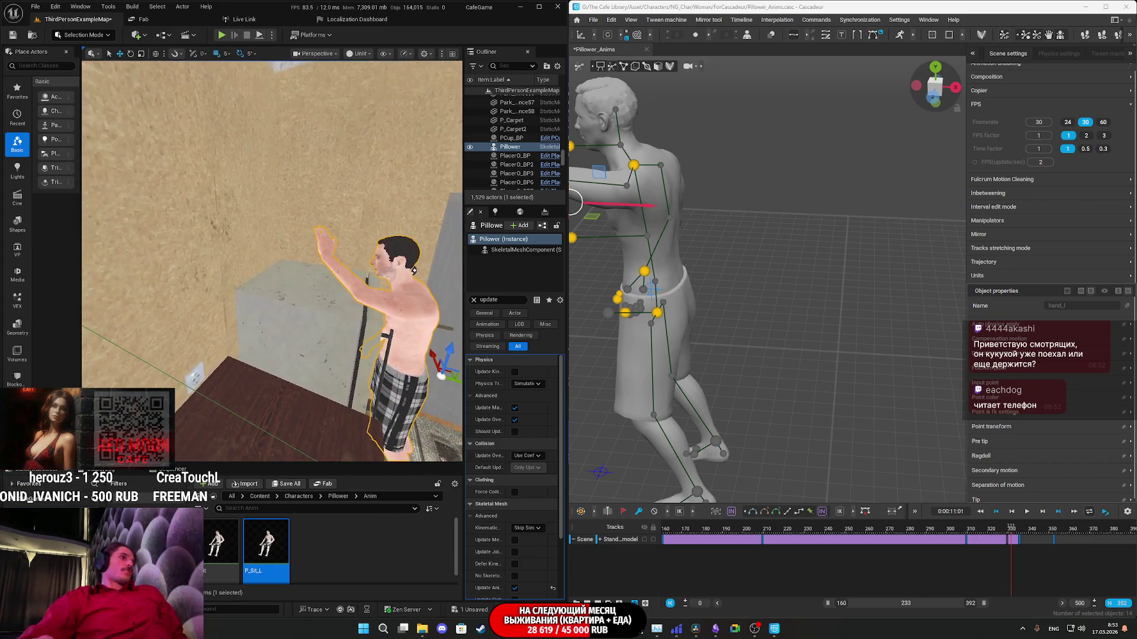
key("Left")
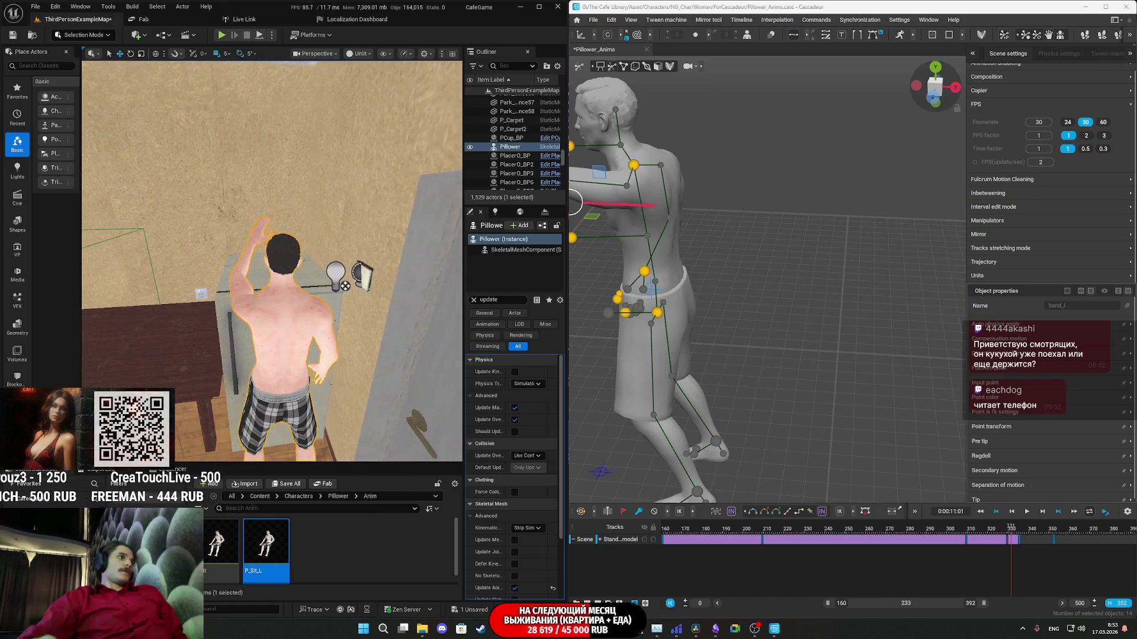
key("Right")
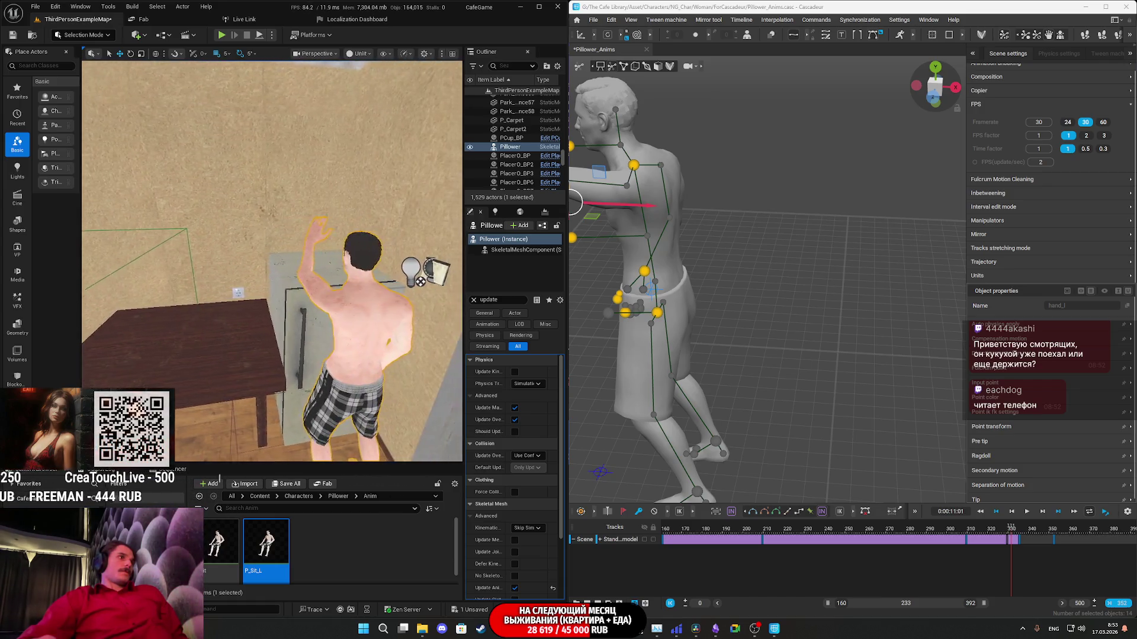
key("Right")
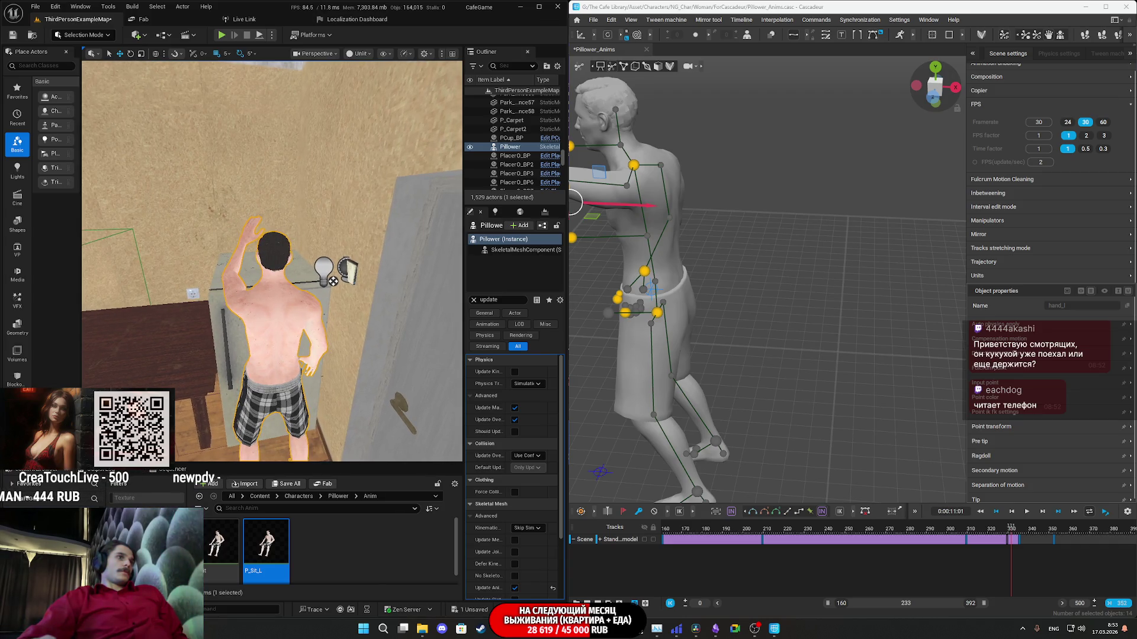
left_click(967, 533)
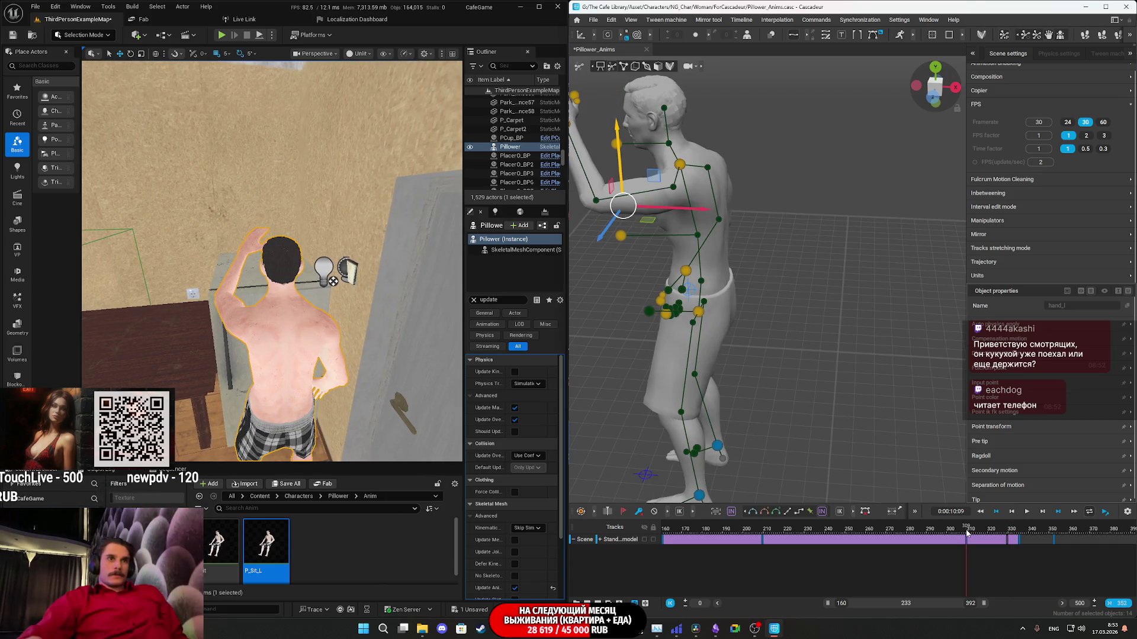
key("Right")
key("Right")
key("Right")
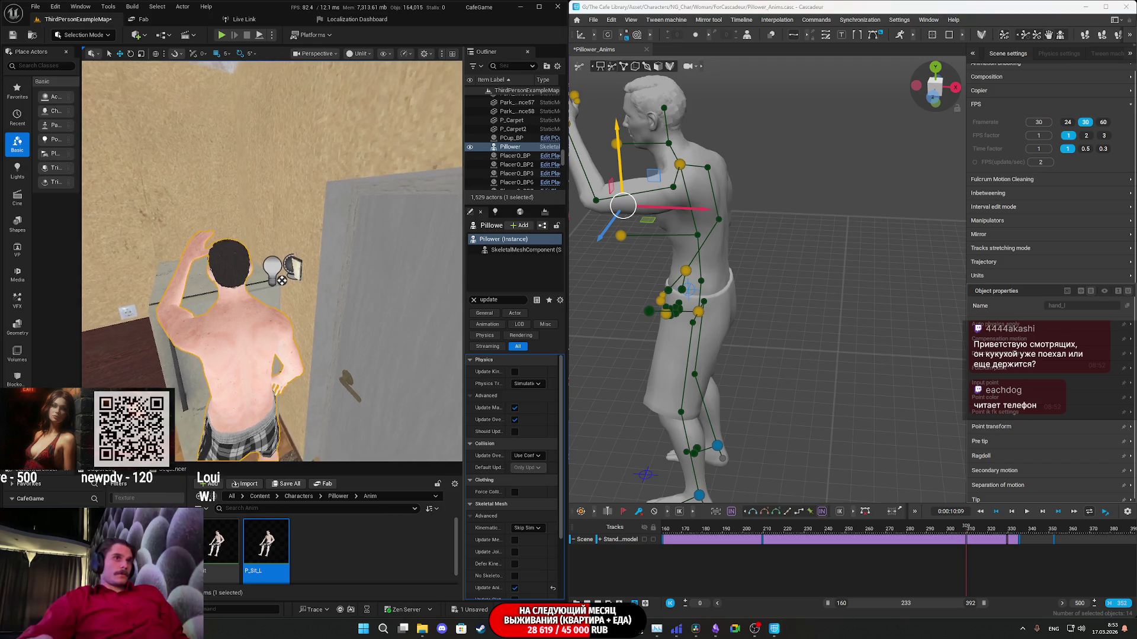
left_click(1018, 535)
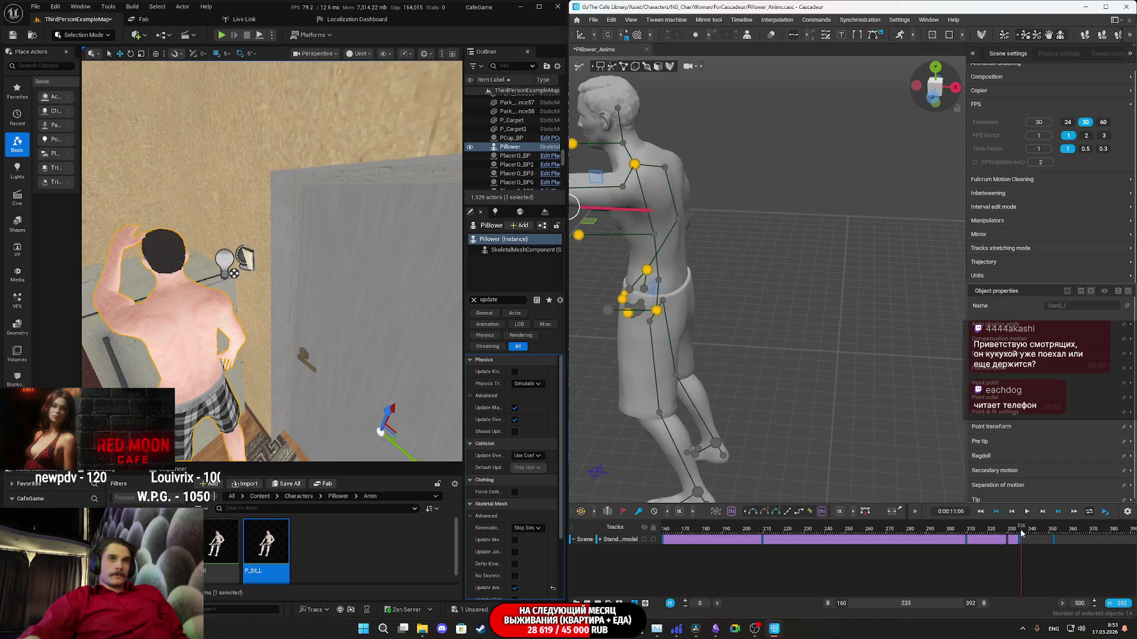
mouse_move(663, 237)
right_mouse_down()
mouse_move(713, 240)
mouse_move(810, 344)
right_mouse_up()
Select hand_l and raise the left hand up beside the head.
left_click(710, 212)
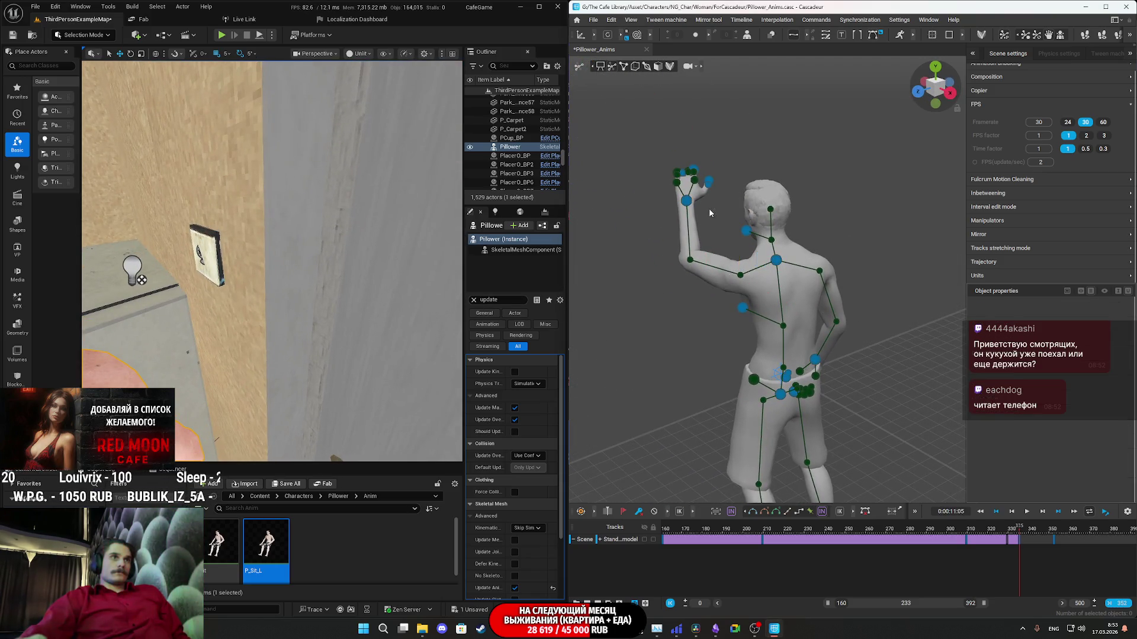
left_click(687, 202)
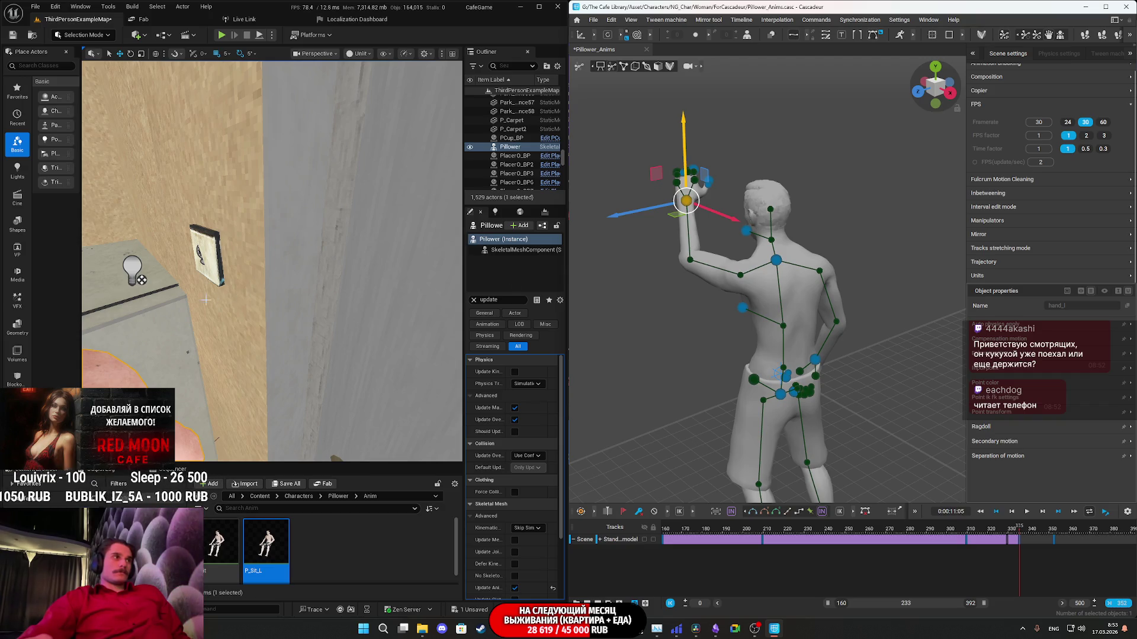
scroll(209, 300, "down", 5)
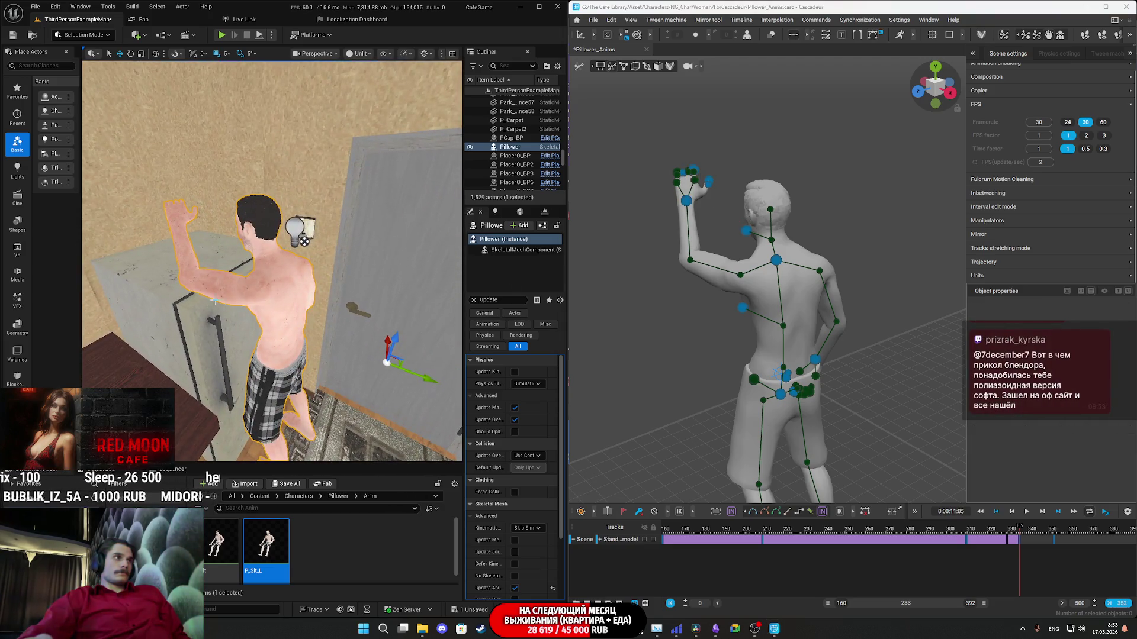
mouse_move(304, 241)
right_mouse_down()
mouse_move(388, 253)
mouse_move(370, 287)
right_mouse_up()
left_click(687, 202)
left_click_drag(641, 216, 691, 215)
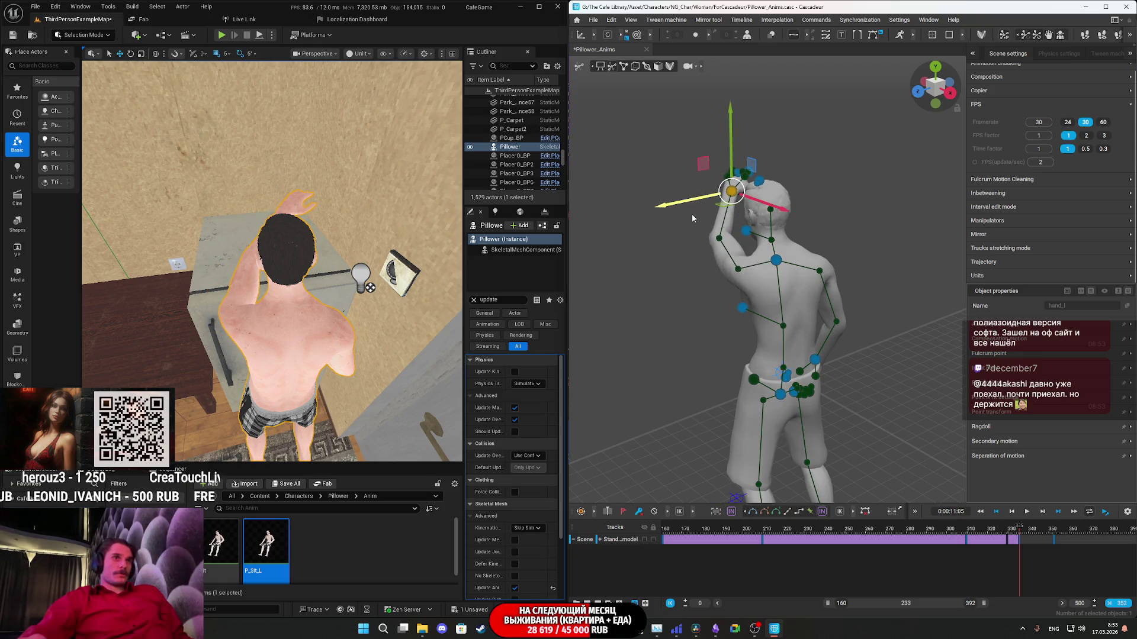
Try shifting the neck sideways along X, undoing both attempts.
right_click_drag(823, 295, 746, 272)
left_click(741, 273)
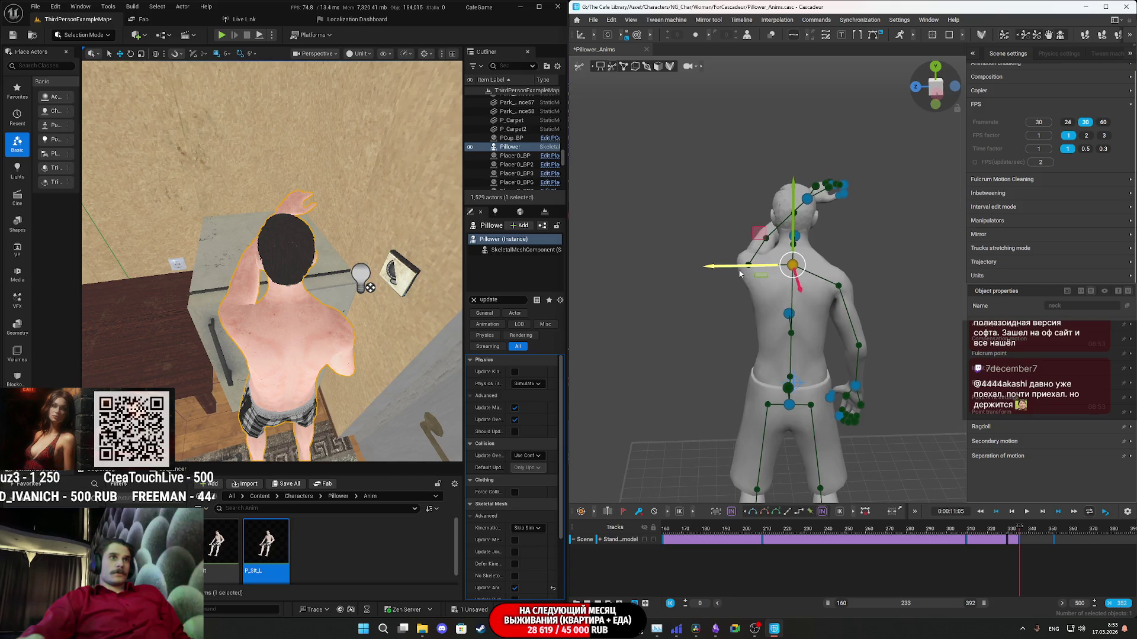
left_click_drag(737, 270, 745, 271)
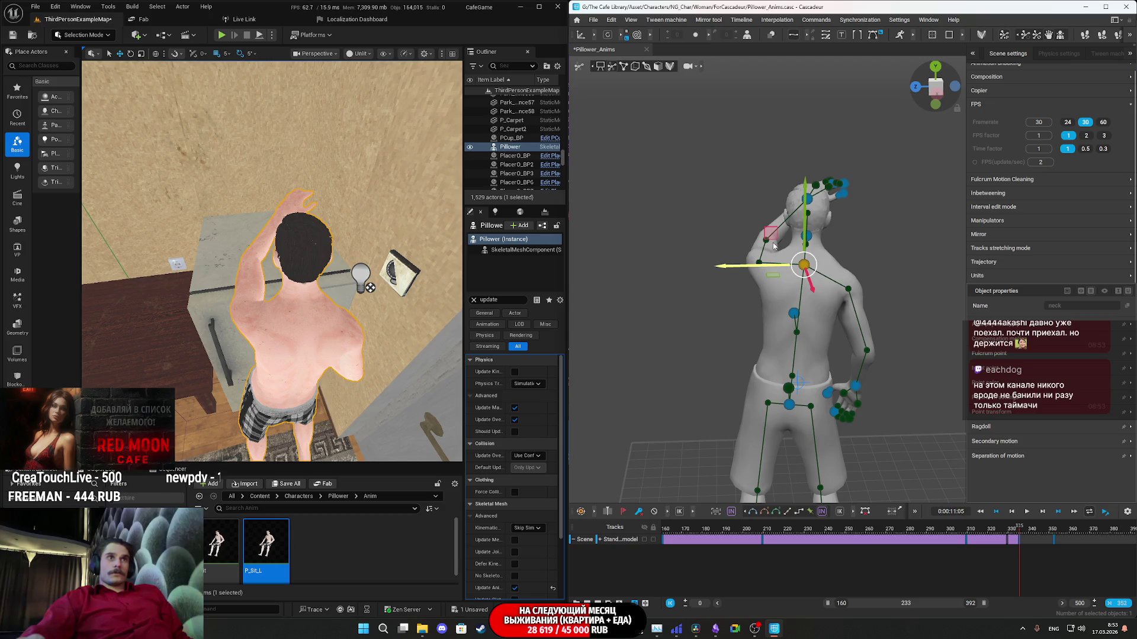
key("ctrl+z")
left_click_drag(771, 242, 788, 243)
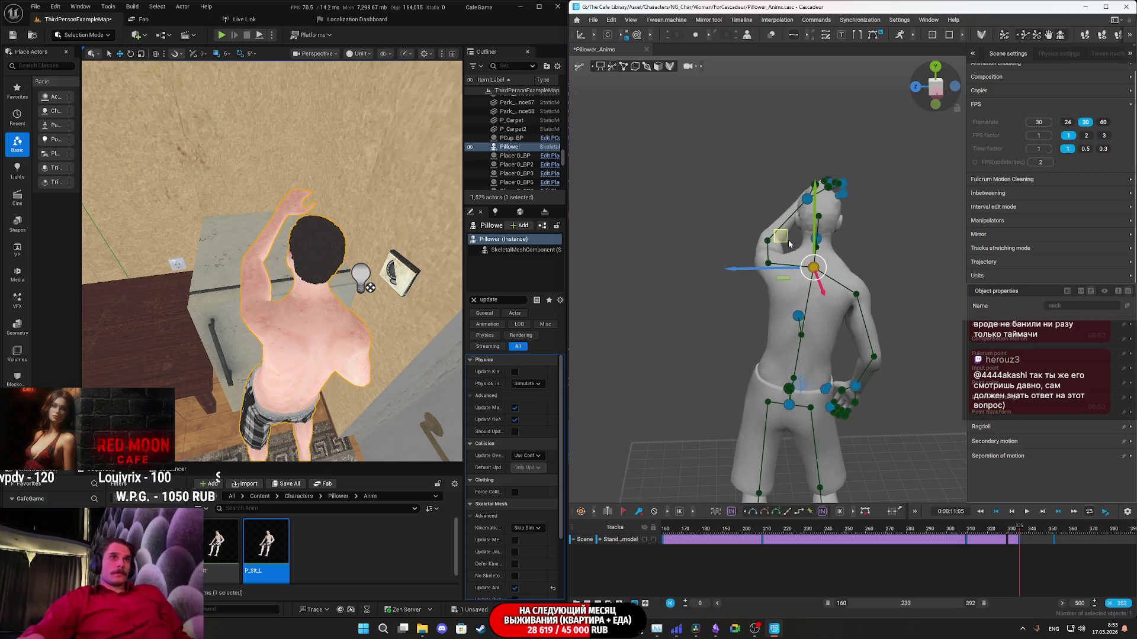
key("ctrl+z")
Shift the chest direction controller sideways, then drag hand_r to adjust the right arm.
left_click(803, 315)
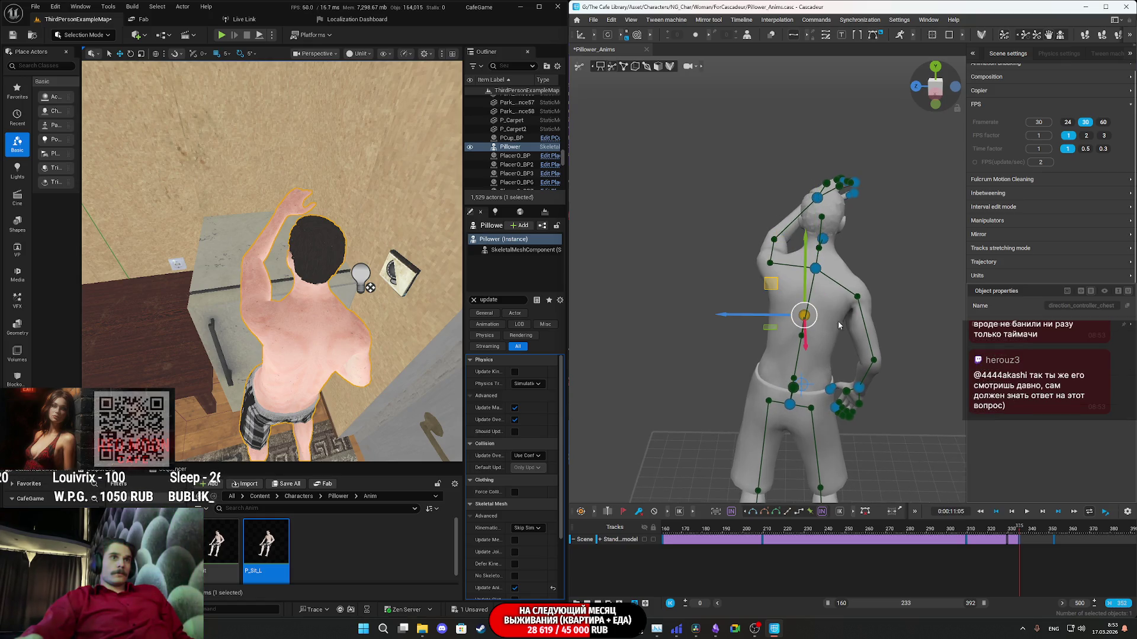
left_click_drag(748, 320, 773, 312)
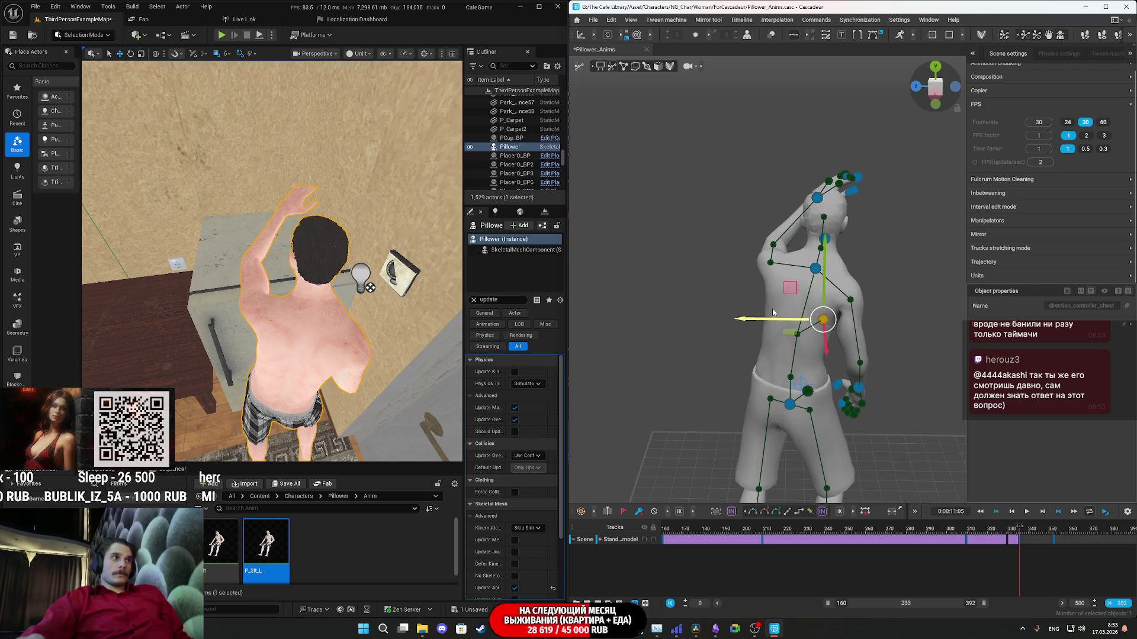
key("Escape")
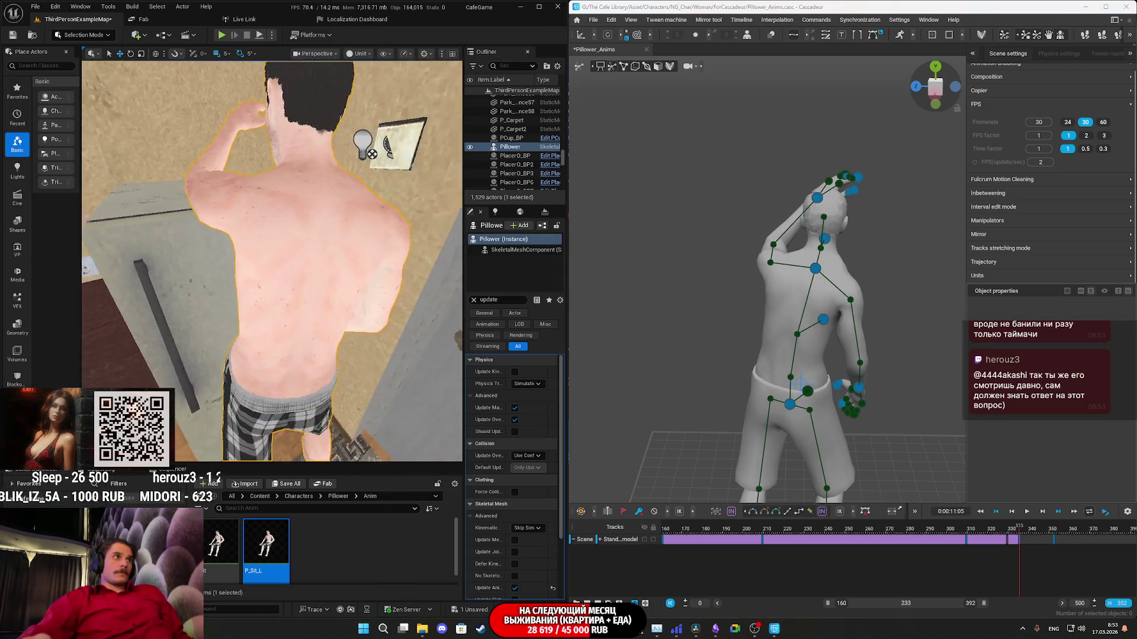
right_click_drag(272, 261, 361, 266)
right_click_drag(782, 441, 828, 445)
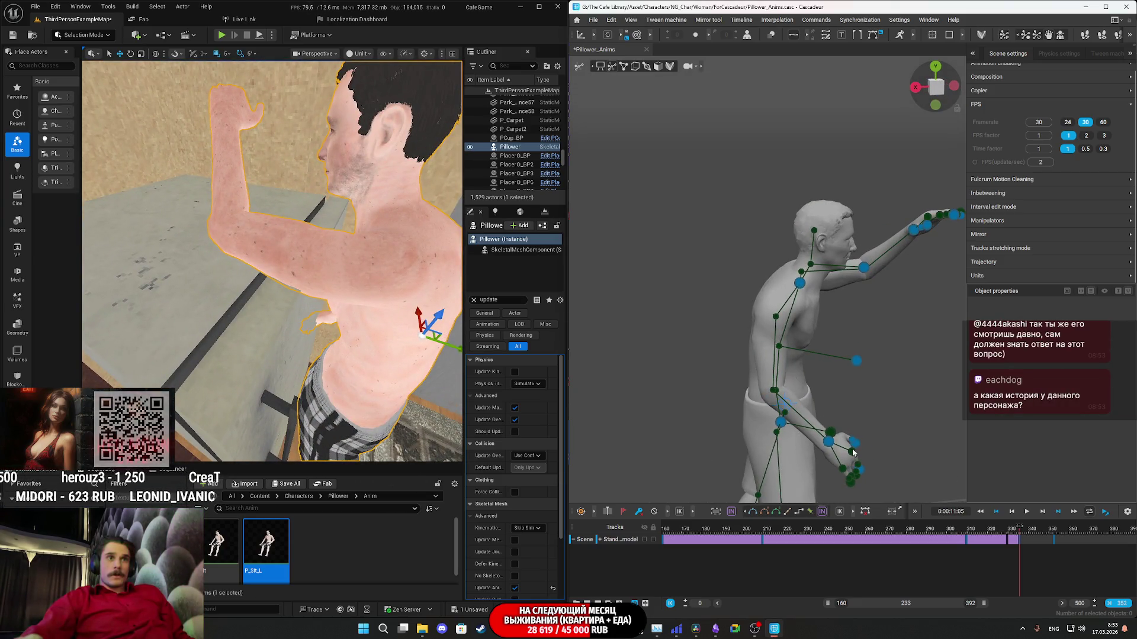
left_click_drag(828, 445, 753, 426)
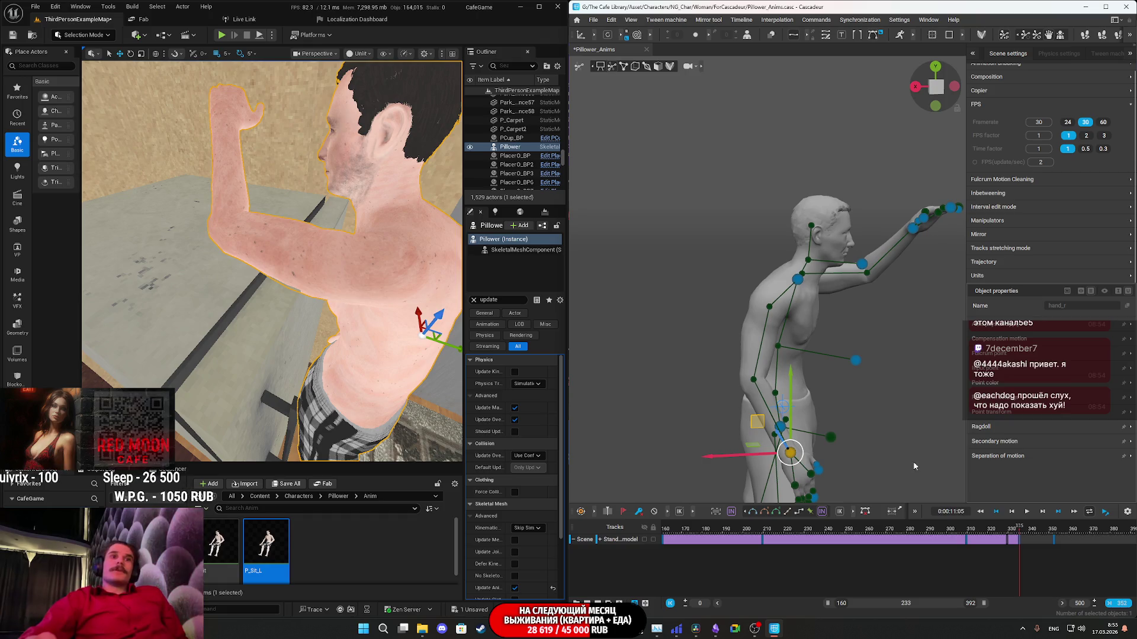
mouse_move(303, 317)
right_mouse_down()
mouse_move(274, 291)
mouse_move(341, 338)
right_mouse_up()
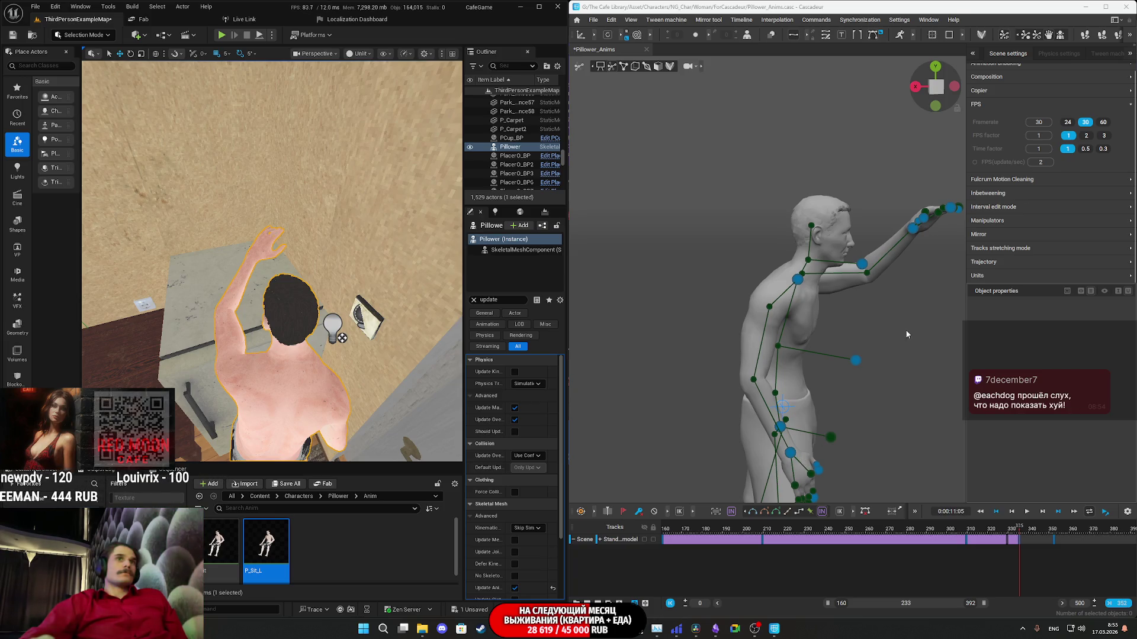
Rotate the left hand to tilt the fingers, then slide it further right.
mouse_move(898, 337)
right_mouse_down()
mouse_move(947, 314)
mouse_move(1005, 322)
right_mouse_up()
scroll(861, 372, "up", 5)
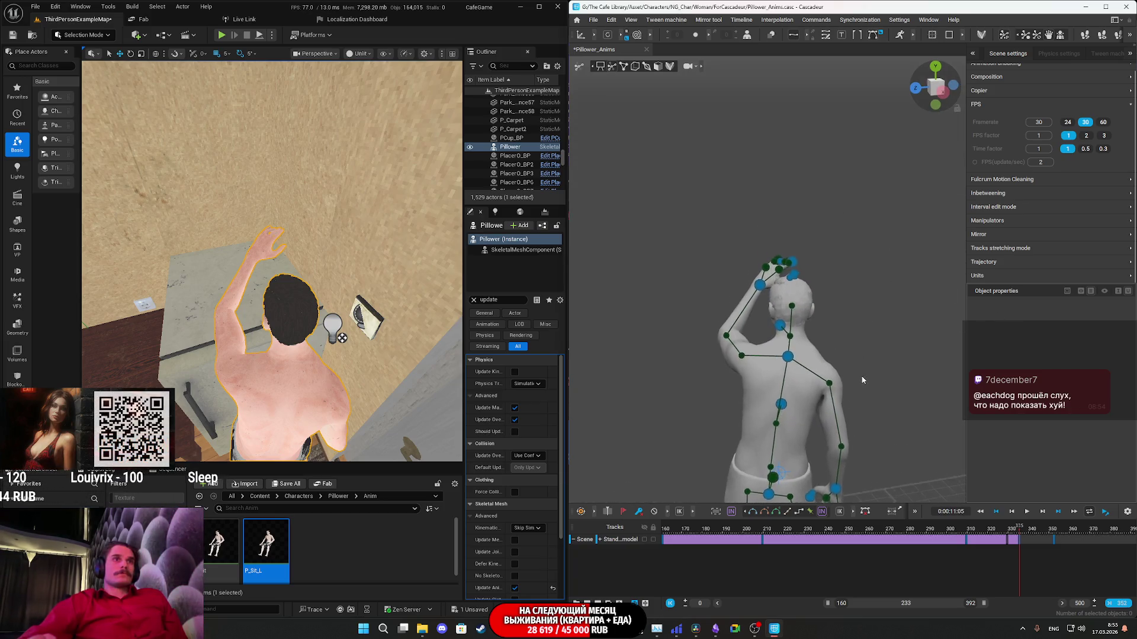
left_click(755, 305)
right_click_drag(757, 307, 730, 327)
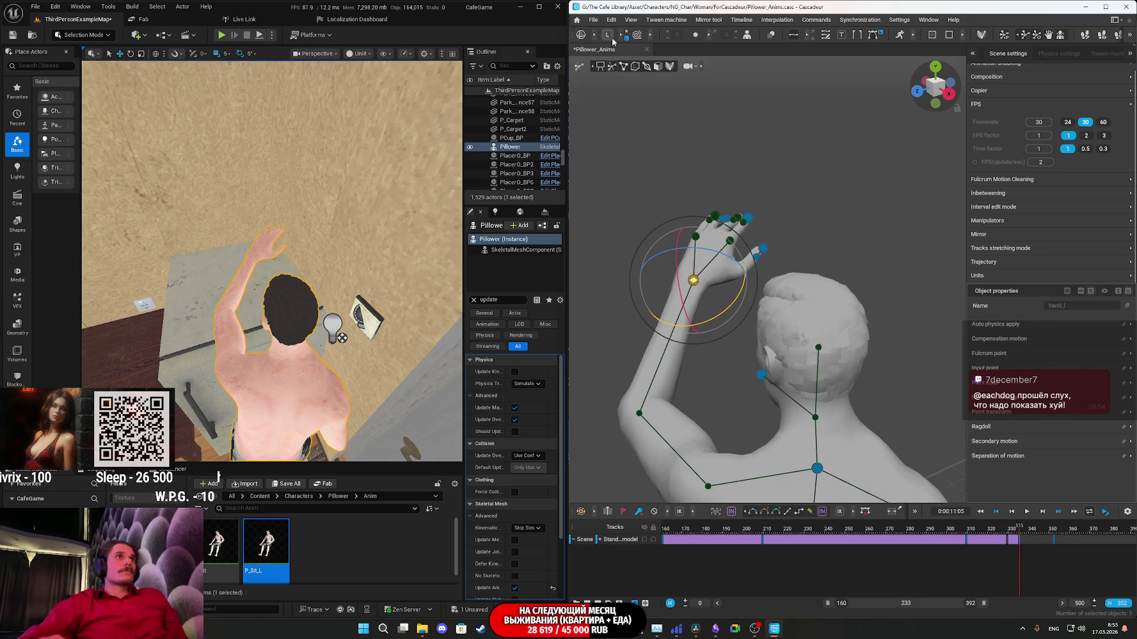
mouse_move(681, 296)
left_mouse_down()
mouse_move(670, 284)
mouse_move(682, 301)
mouse_move(735, 311)
mouse_move(802, 278)
left_mouse_up()
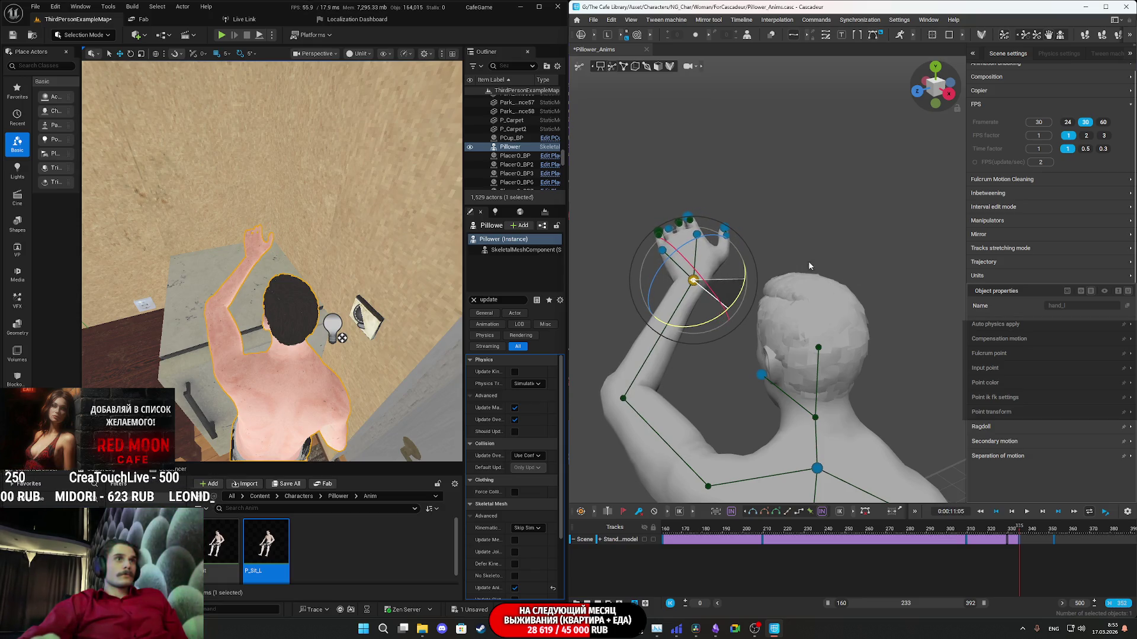
right_click_drag(813, 267, 801, 263)
mouse_move(919, 344)
right_mouse_down()
mouse_move(766, 340)
mouse_move(865, 334)
mouse_move(780, 323)
right_mouse_up()
left_click_drag(781, 323, 784, 339)
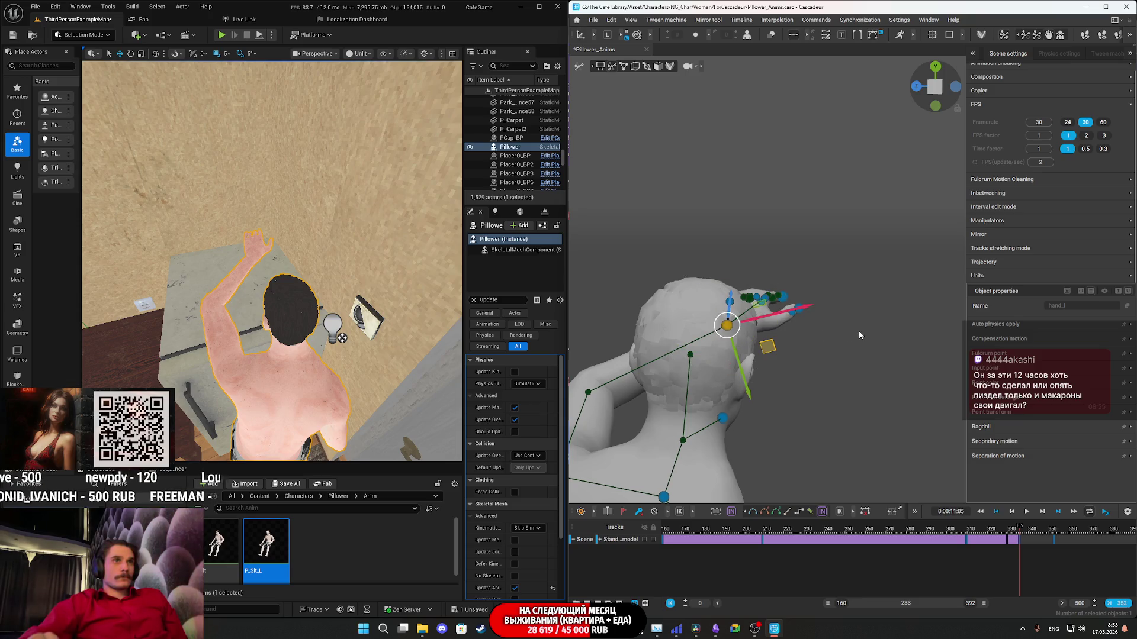
key("ctrl+z")
left_click_drag(807, 268, 819, 267)
mouse_move(805, 349)
left_mouse_down("alt")
mouse_move(764, 334)
mouse_move(795, 354)
left_mouse_up("alt")
left_click_drag(680, 299, 700, 298)
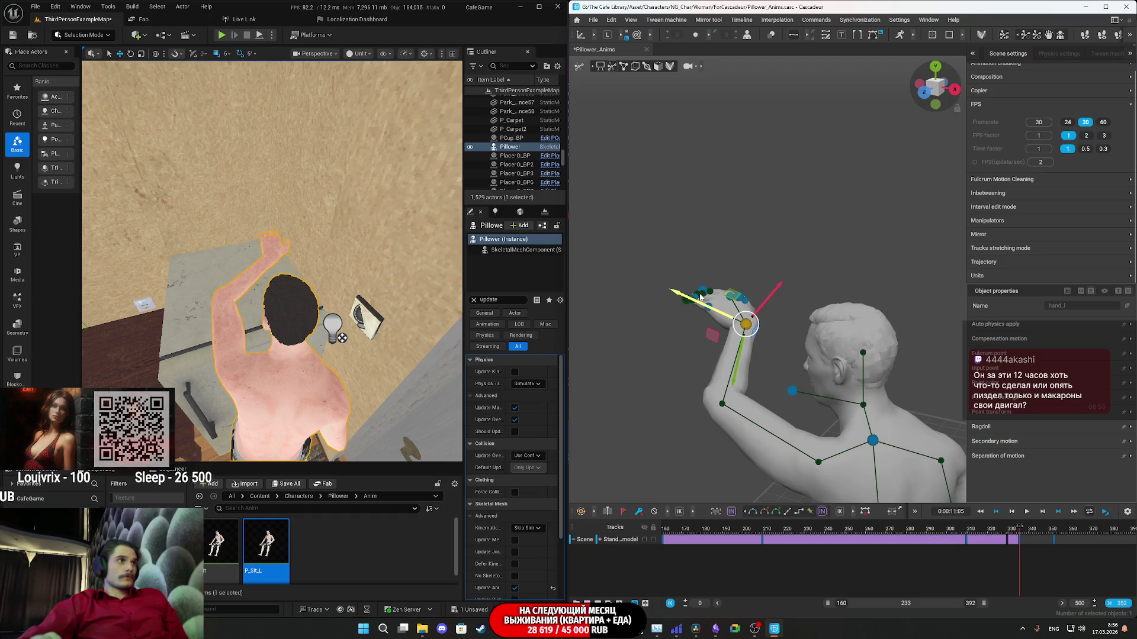
Select the head direction controller and check the pose from behind in Cascadeur and Unreal.
left_click(794, 391)
mouse_move(793, 391)
left_mouse_down("alt")
mouse_move(846, 376)
mouse_move(734, 404)
mouse_move(739, 395)
left_mouse_up("alt")
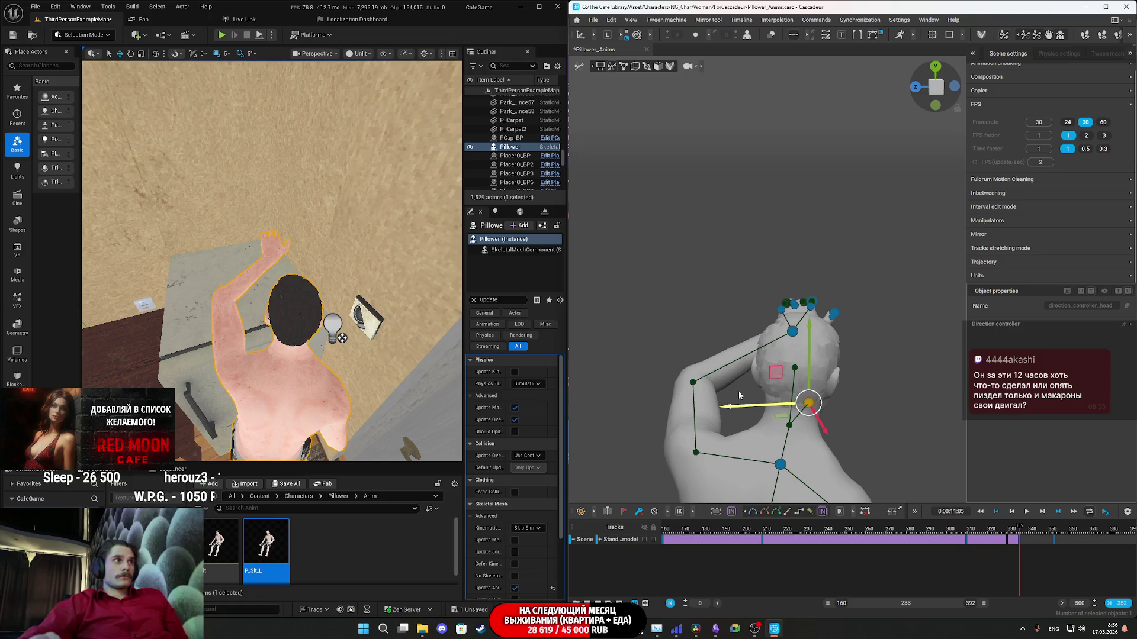
mouse_move(272, 261)
right_mouse_down()
mouse_move(290, 228)
mouse_move(320, 210)
mouse_move(264, 272)
mouse_move(213, 257)
mouse_move(249, 248)
right_mouse_up()
left_click(734, 528)
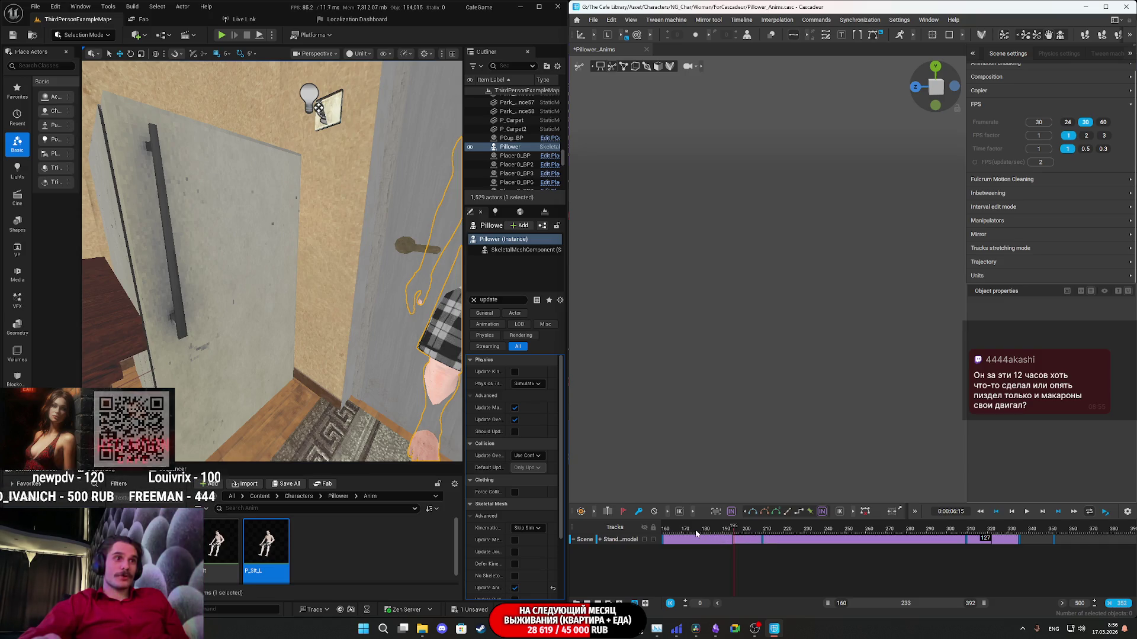
Play from frame 195, scrub back to about 344, then jump to frames 352 and 390.
key("space")
mouse_move(272, 261)
right_mouse_down()
mouse_move(284, 258)
mouse_move(270, 246)
right_mouse_up()
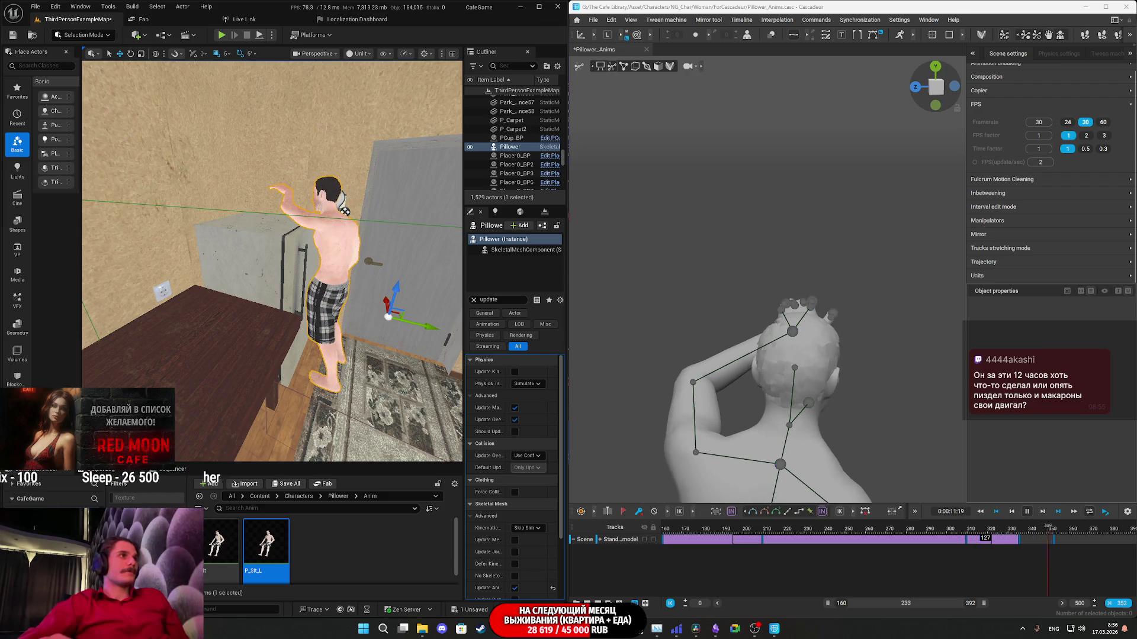
mouse_move(959, 540)
left_mouse_down()
mouse_move(1026, 536)
mouse_move(966, 543)
left_mouse_up()
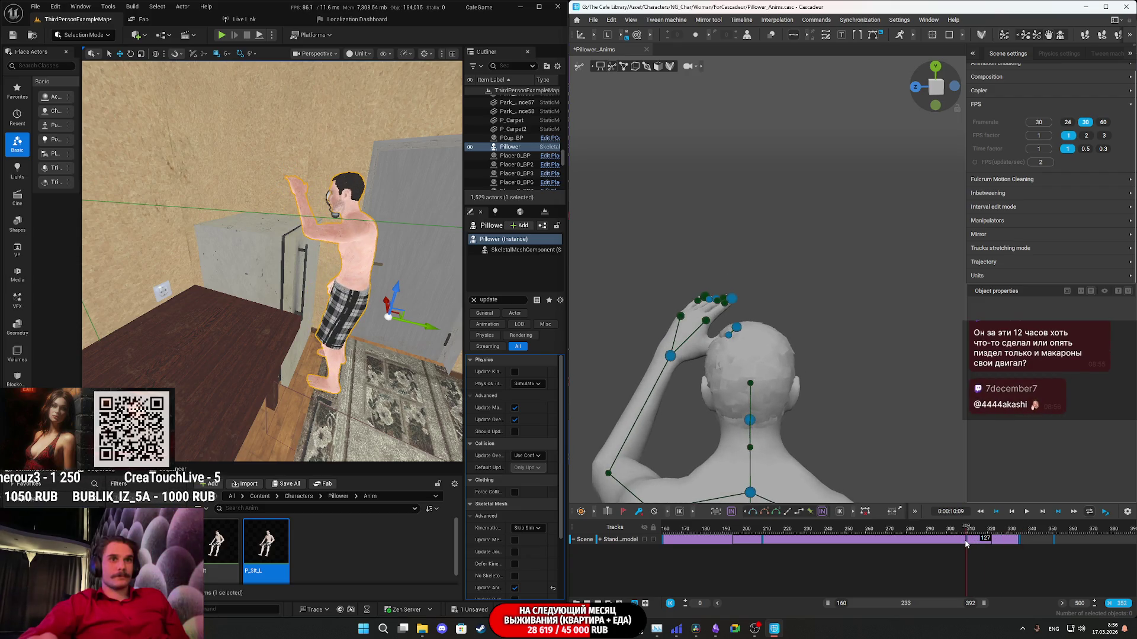
left_click(1054, 544)
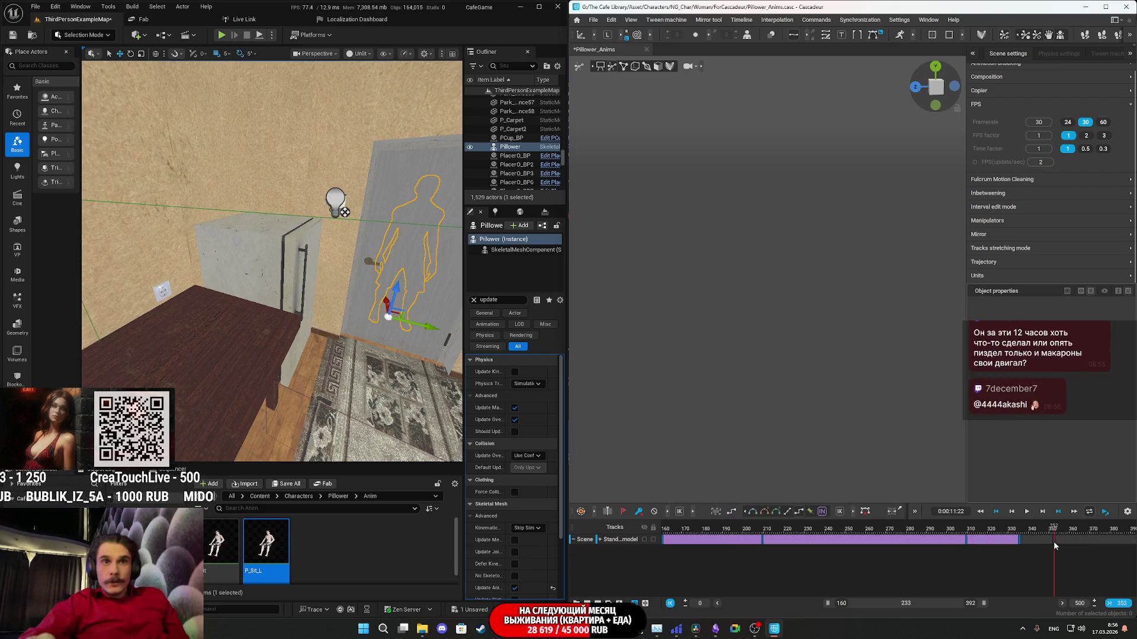
left_click(1133, 545)
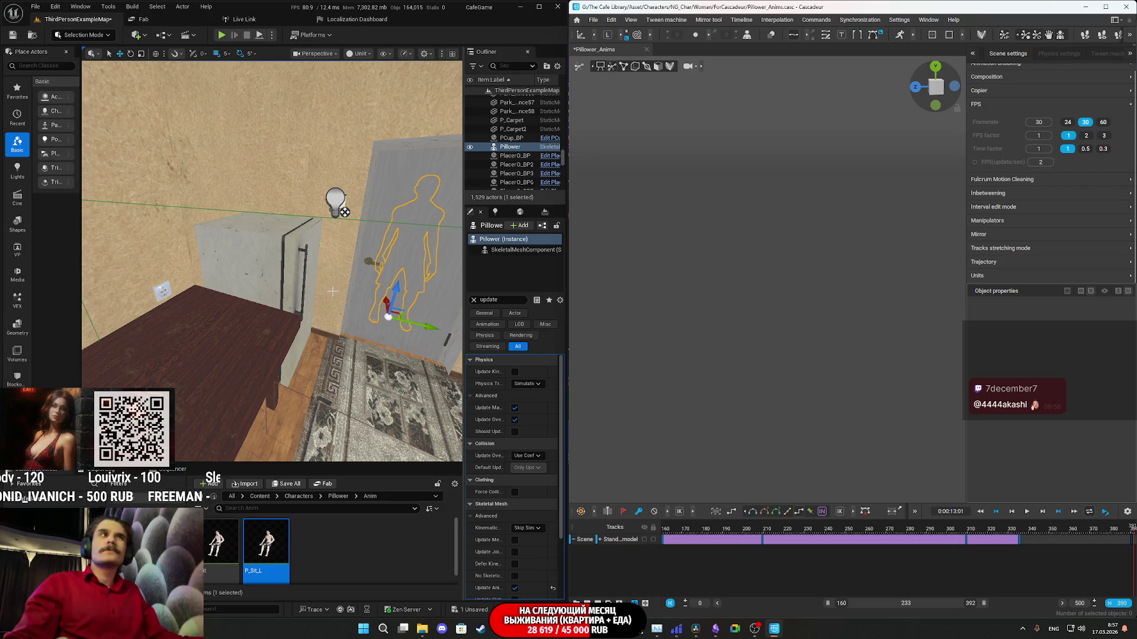
Frame the door in Unreal, then play and scrub frames 310–348 to check the hand.
right_click_drag(354, 264, 354, 264)
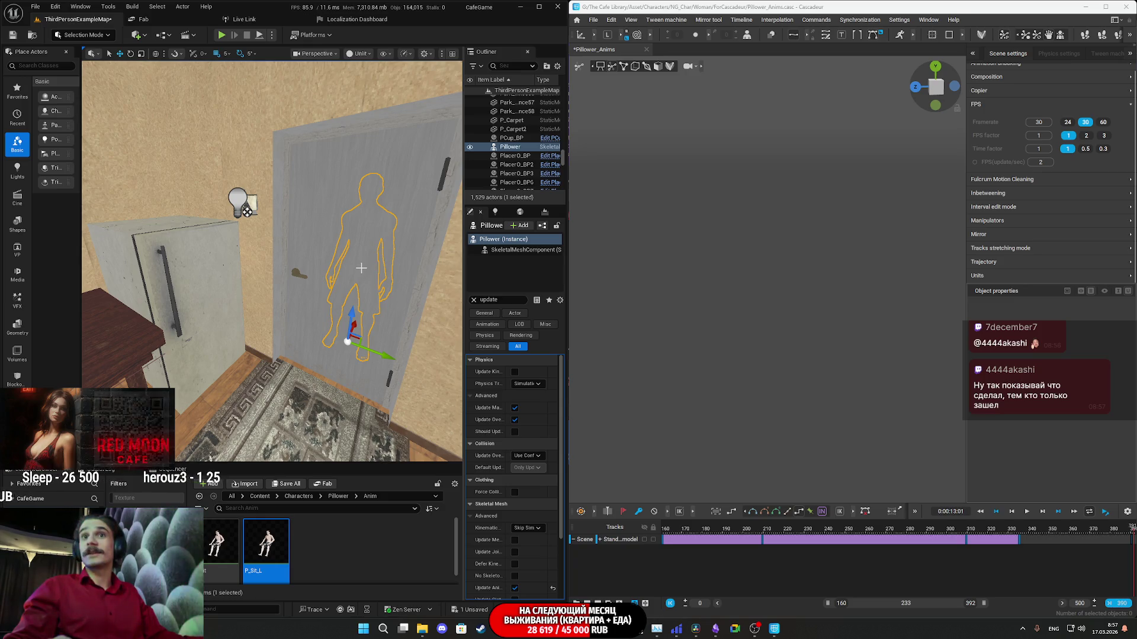
right_click_drag(396, 271, 396, 271)
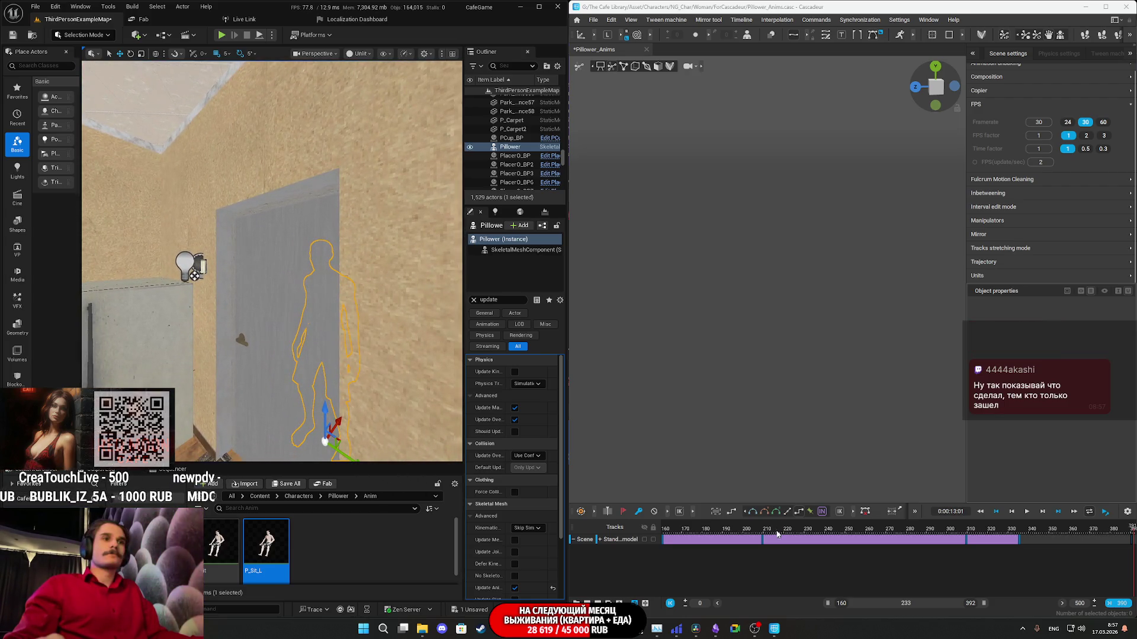
key("space")
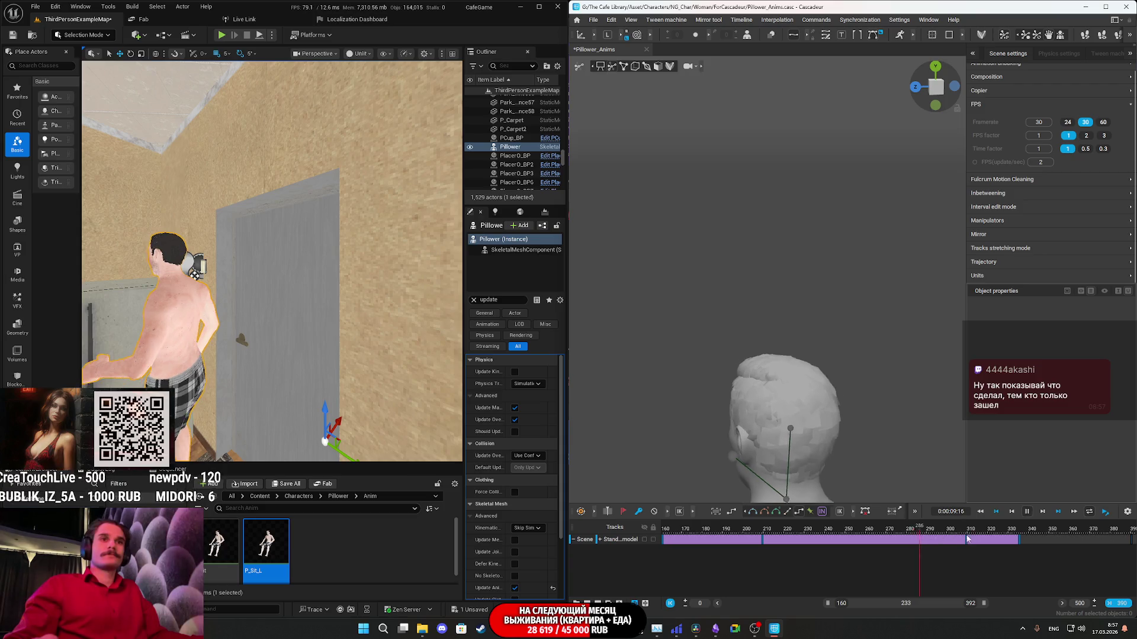
key("space")
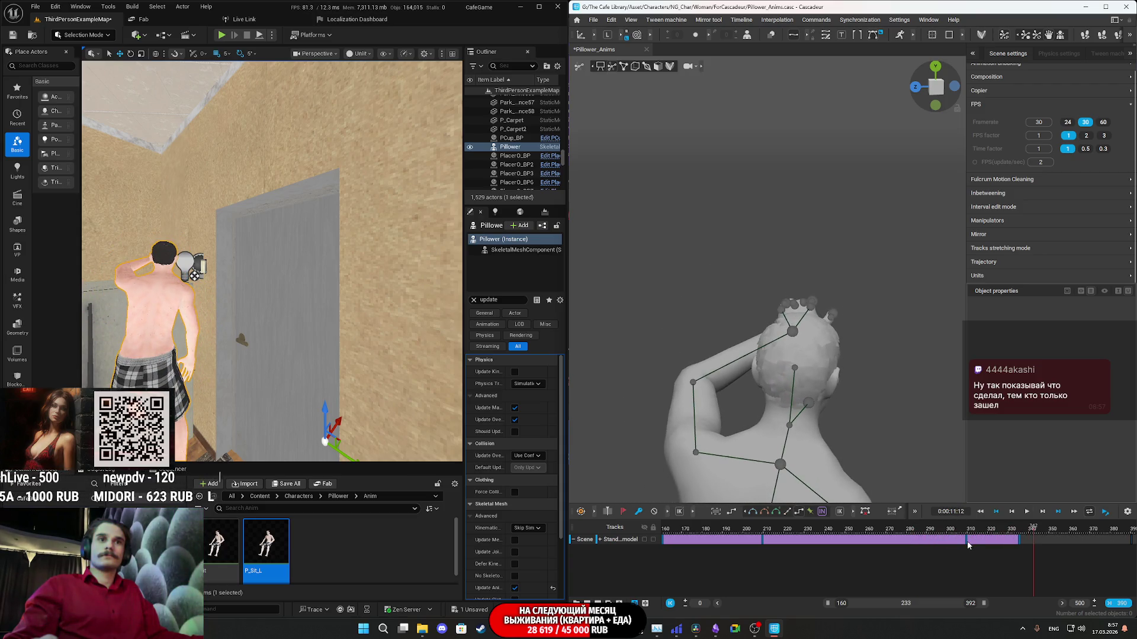
left_click(967, 541)
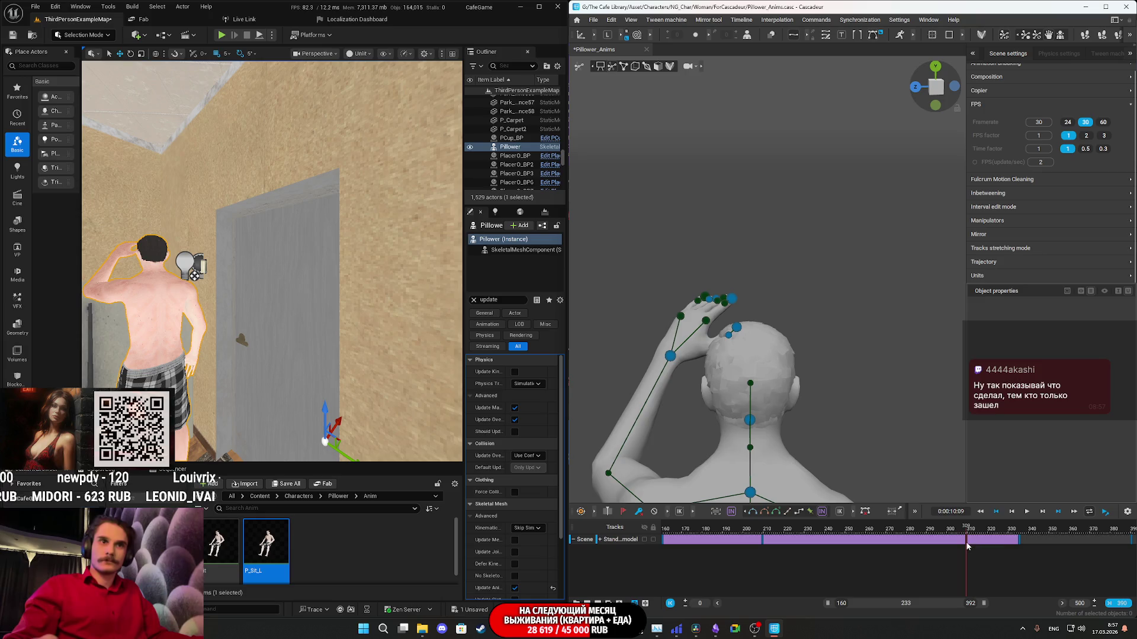
left_click_drag(968, 541, 1060, 551)
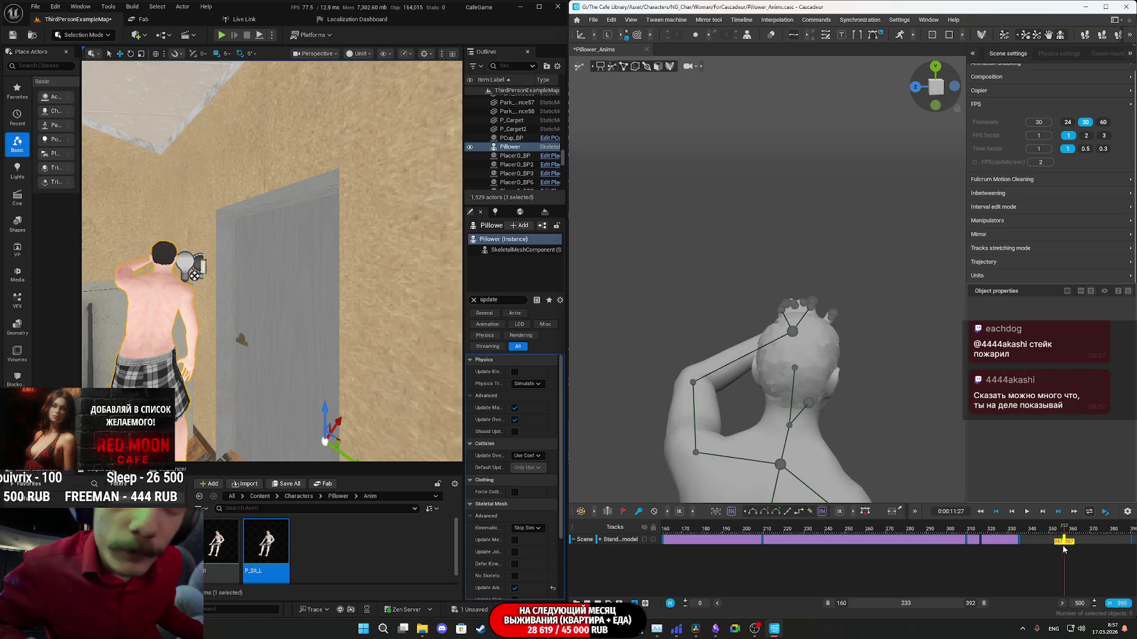
left_click_drag(1072, 543, 1046, 539)
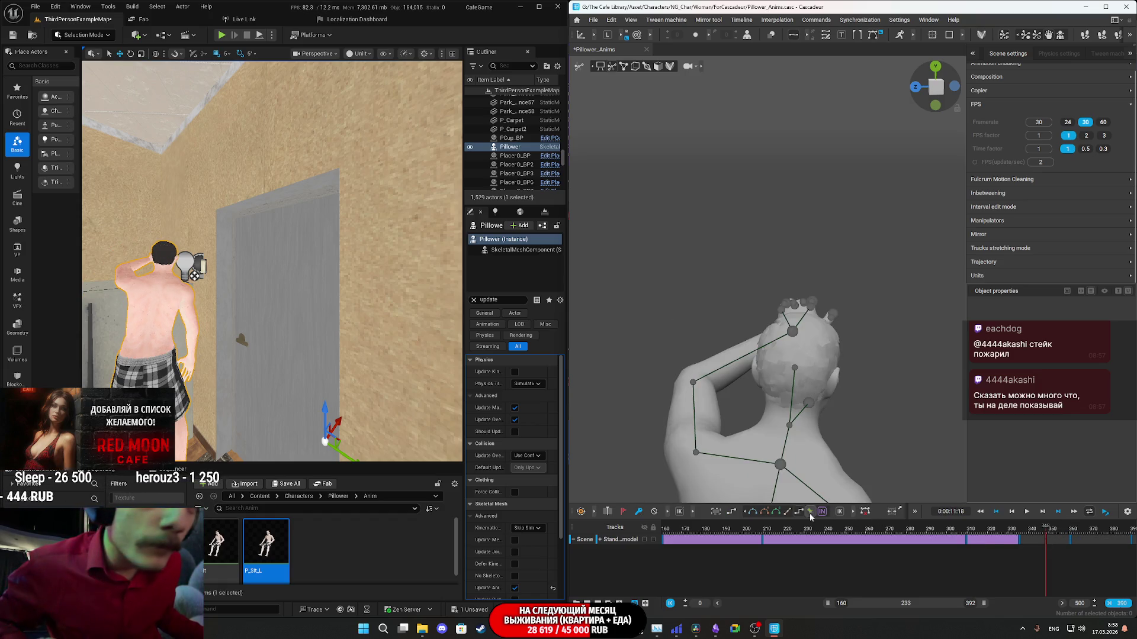
key("space")
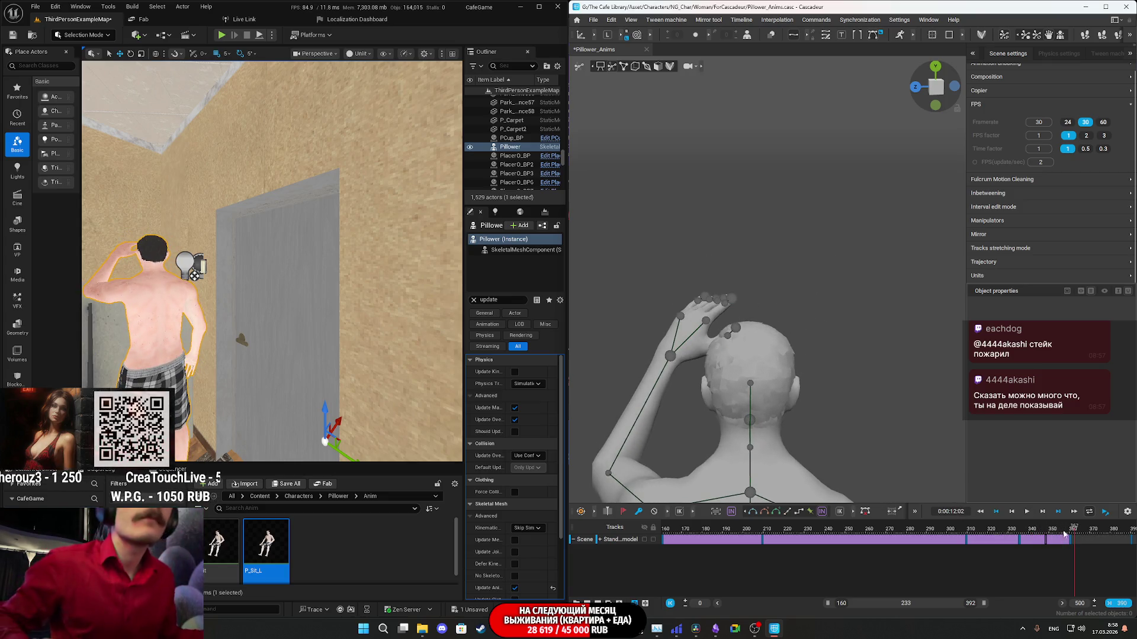
key("Left")
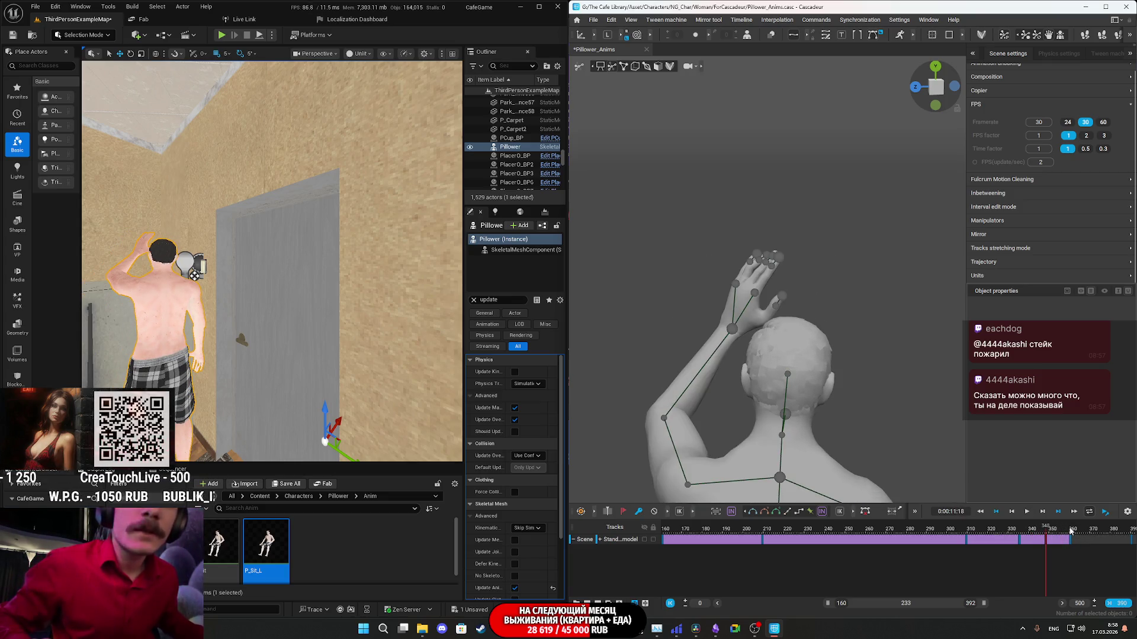
Go to frame 360, select the left hand controller and frame the raised arm.
left_click(1071, 532)
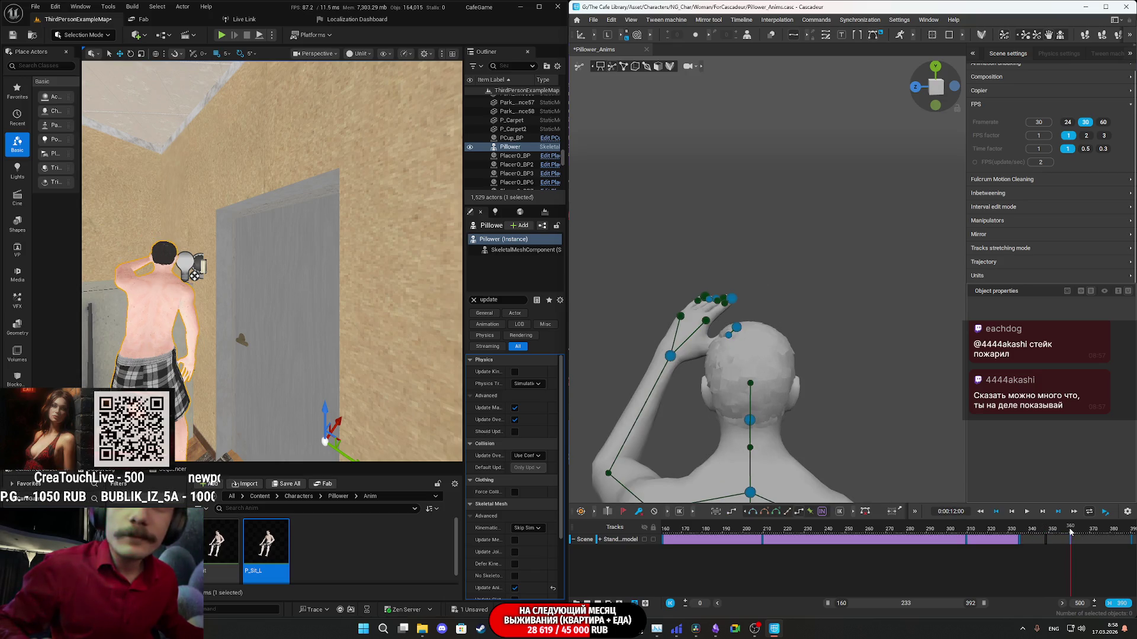
mouse_move(710, 390)
right_mouse_down()
mouse_move(799, 395)
mouse_move(815, 382)
right_mouse_up()
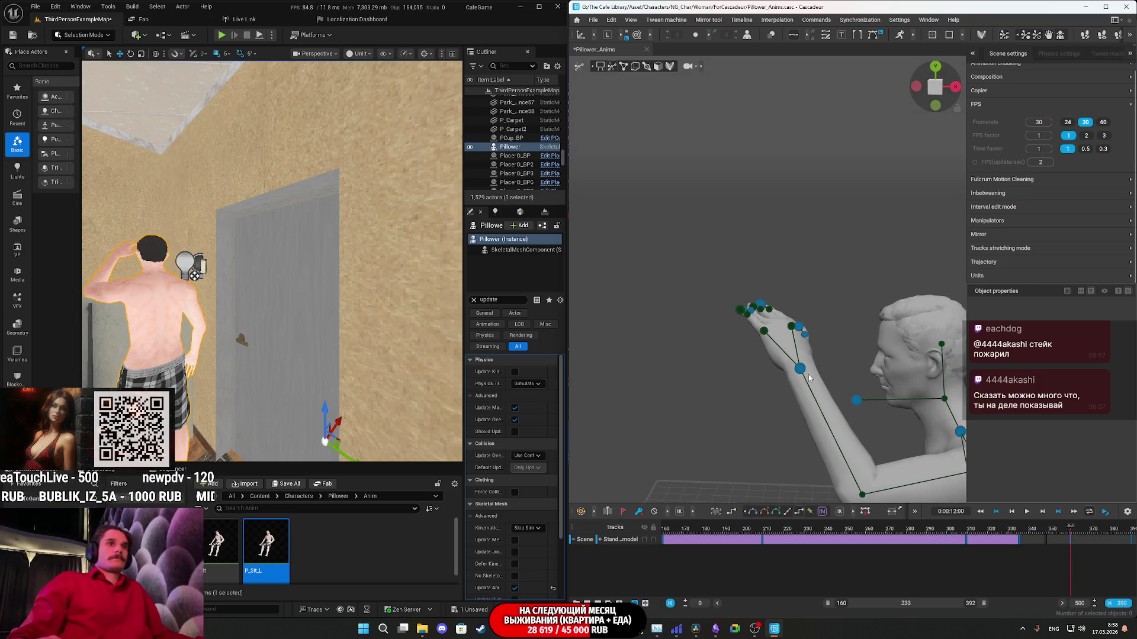
mouse_move(227, 379)
right_mouse_down()
mouse_move(249, 355)
mouse_move(255, 396)
right_mouse_up()
left_click(800, 368)
mouse_move(800, 368)
right_mouse_down()
mouse_move(843, 378)
mouse_move(805, 361)
mouse_move(758, 367)
right_mouse_up()
right_click(847, 386)
left_click(826, 362)
mouse_move(275, 352)
right_mouse_down()
mouse_move(278, 361)
mouse_move(284, 349)
mouse_move(246, 338)
right_mouse_up()
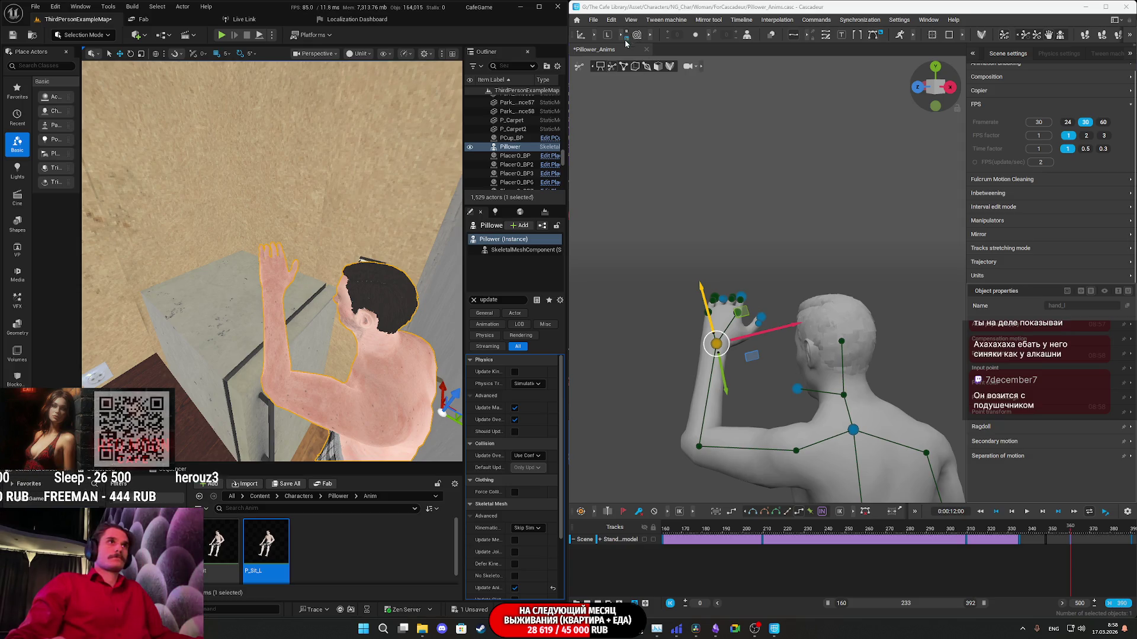
right_click_drag(764, 363, 774, 373)
mouse_move(732, 338)
right_mouse_down()
mouse_move(815, 377)
mouse_move(791, 367)
right_mouse_up()
Move the left hand right and up, undoing the move that rested it on the head.
left_click_drag(800, 343, 815, 343)
right_click_drag(773, 386, 776, 370)
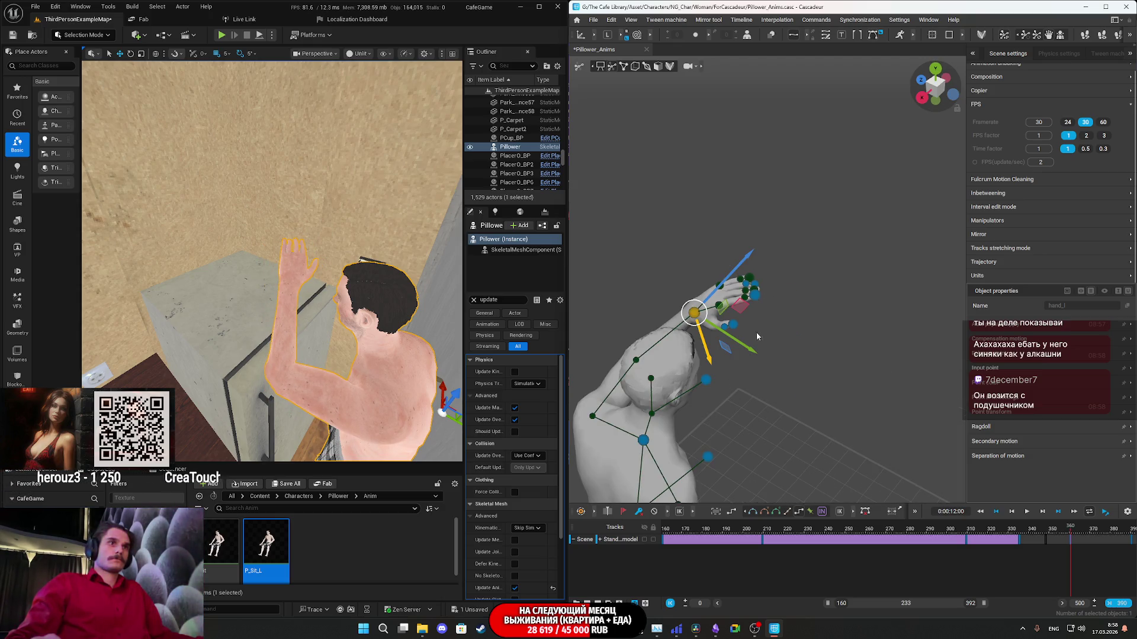
left_click_drag(732, 278, 684, 298)
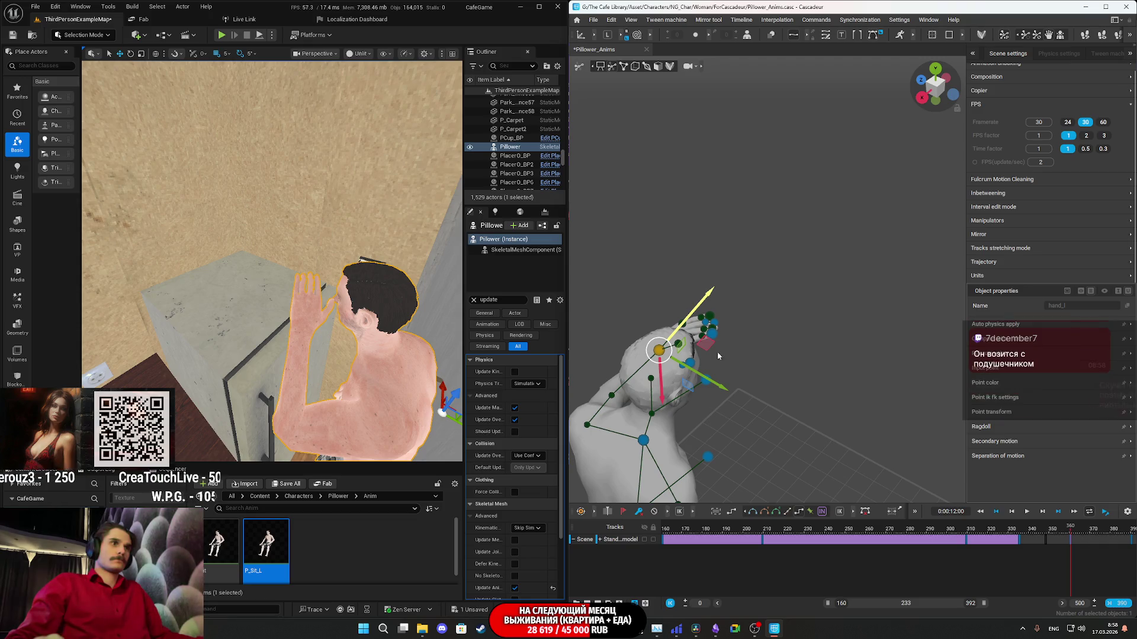
right_click_drag(733, 374, 705, 381)
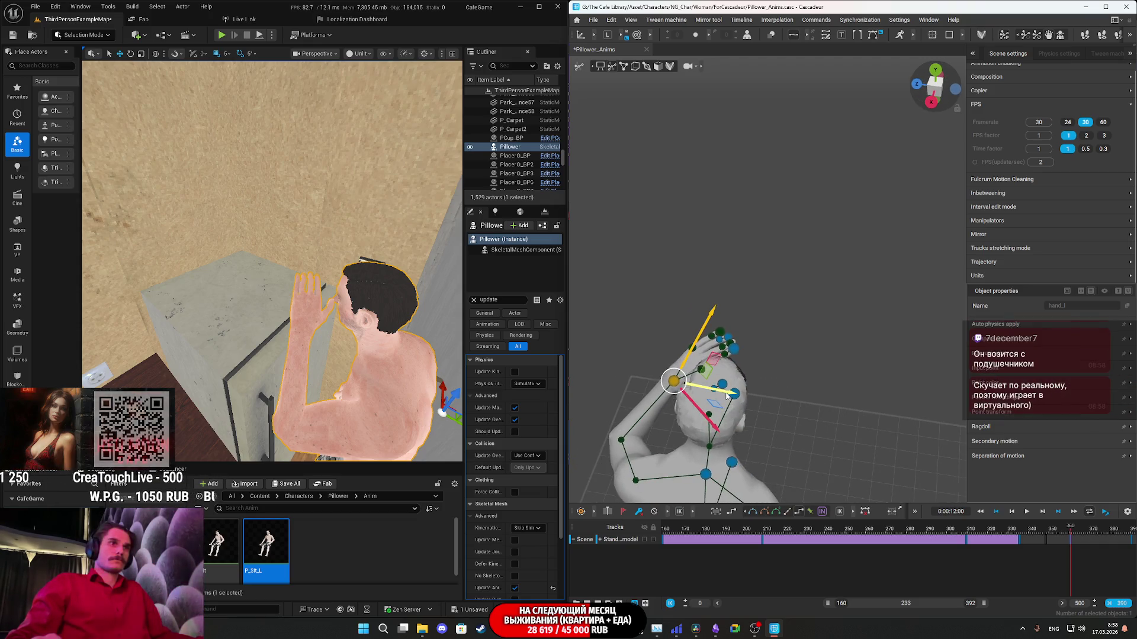
key("ctrl+z")
left_click_drag(667, 394, 685, 392)
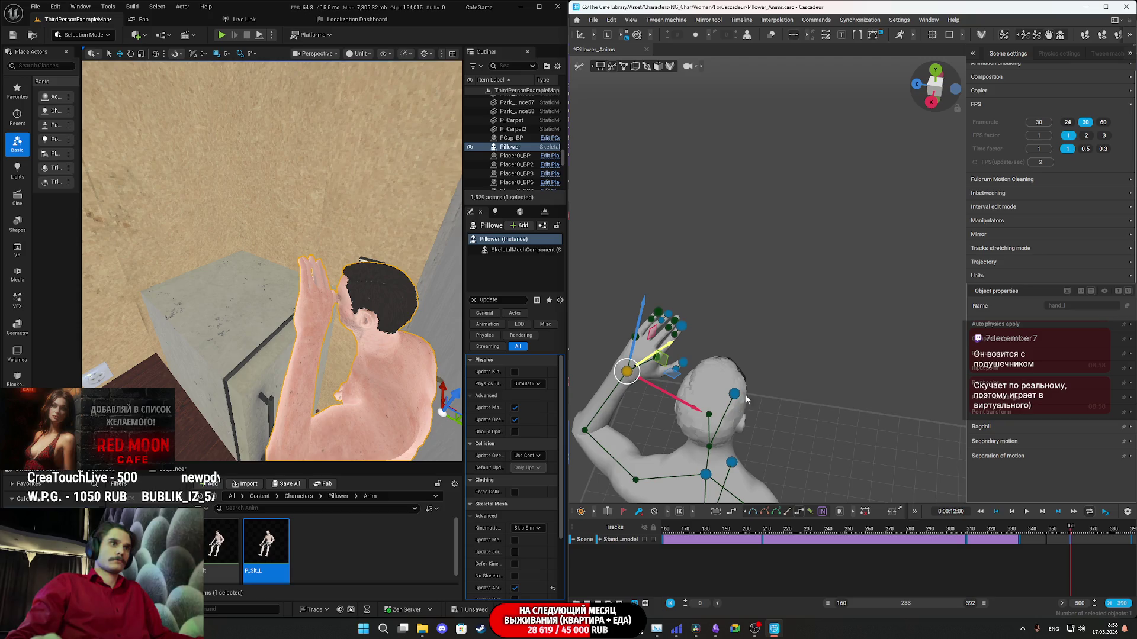
mouse_move(765, 364)
right_mouse_down()
mouse_move(784, 279)
mouse_move(717, 338)
right_mouse_up()
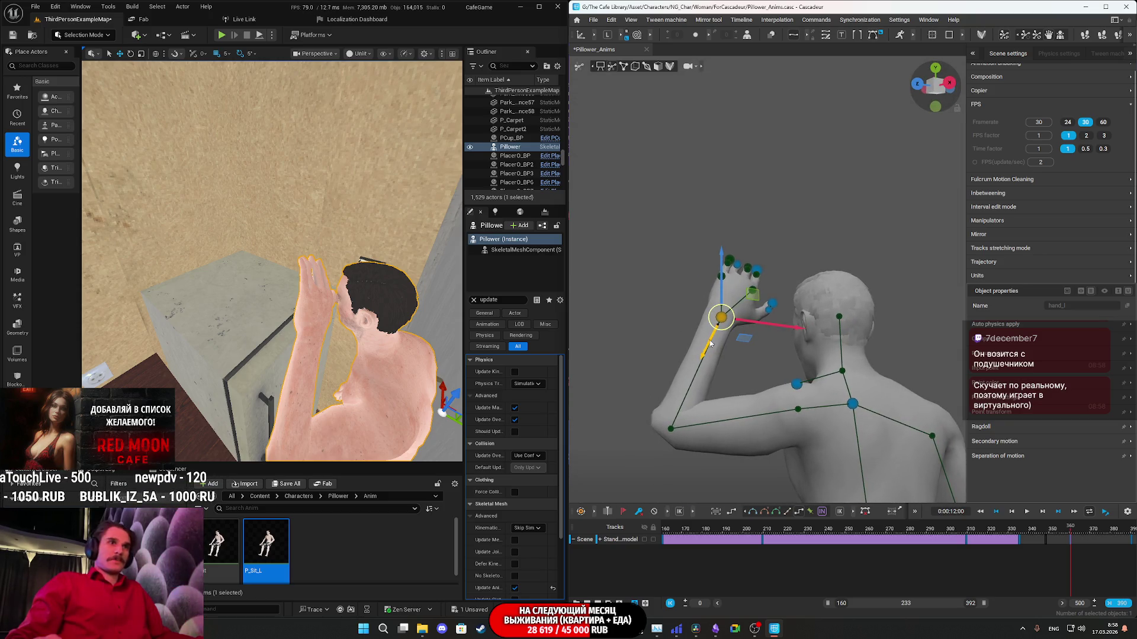
left_click_drag(703, 357, 698, 381)
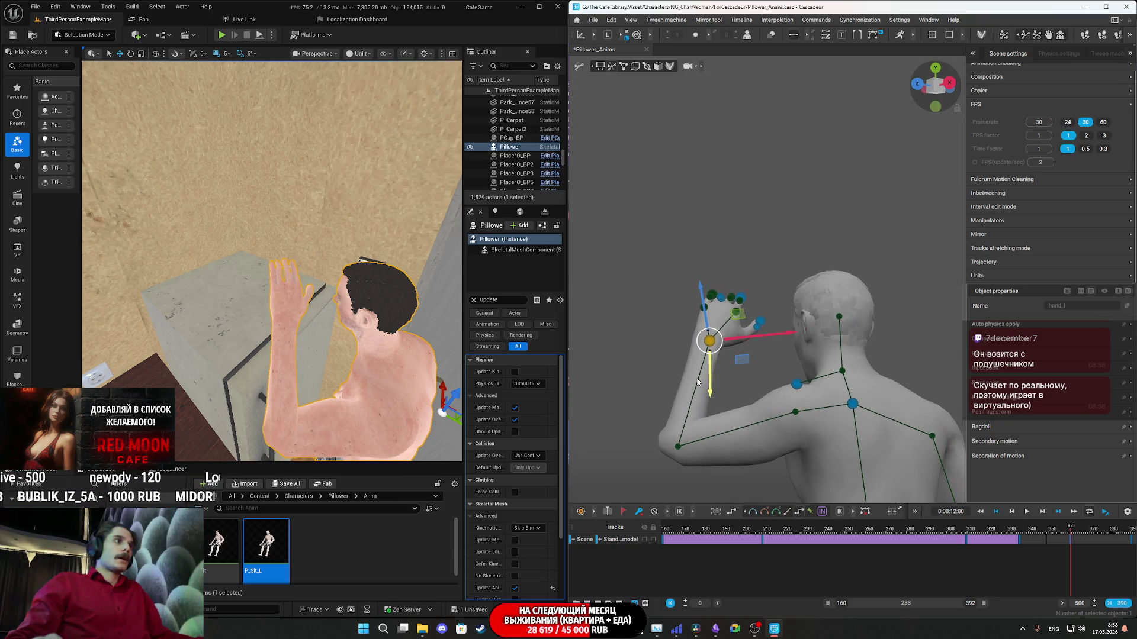
Switch the gizmo to local axes and pull the left hand away from the head.
left_click(608, 36)
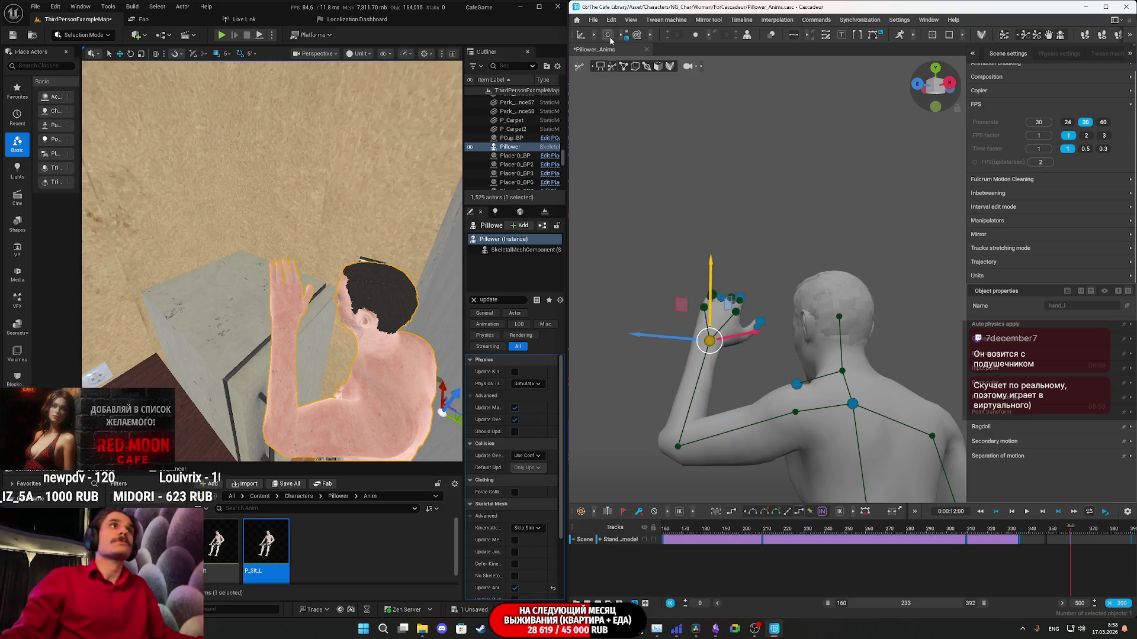
mouse_move(669, 303)
right_mouse_down()
mouse_move(757, 412)
mouse_move(722, 408)
right_mouse_up()
key("f")
left_click_drag(673, 325, 650, 324)
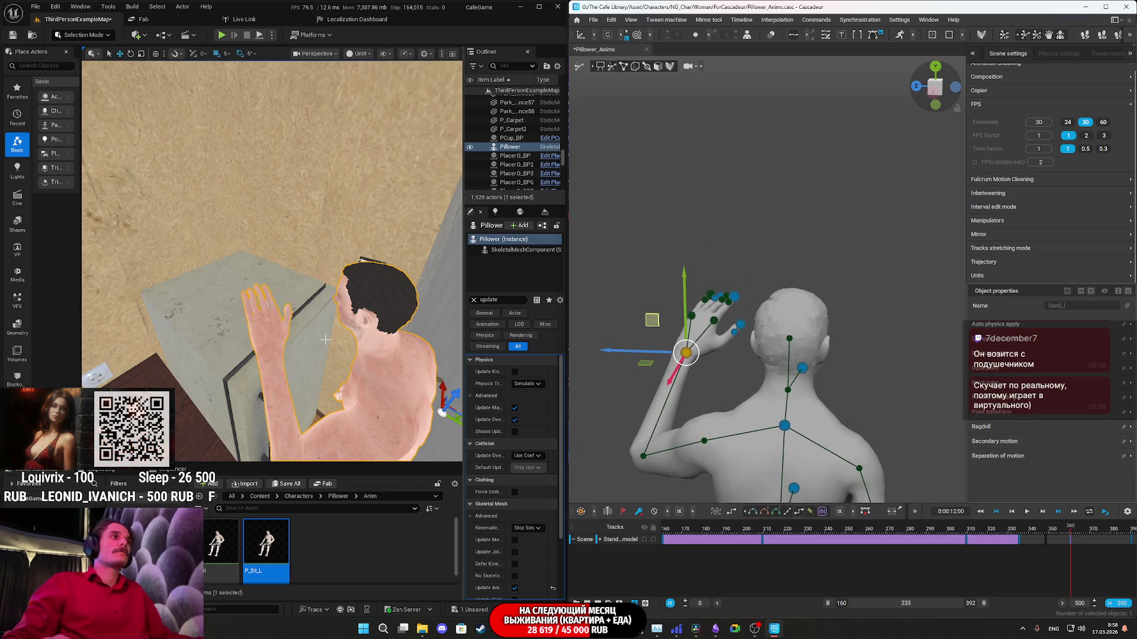
mouse_move(325, 340)
right_mouse_down()
mouse_move(316, 310)
mouse_move(318, 331)
right_mouse_up()
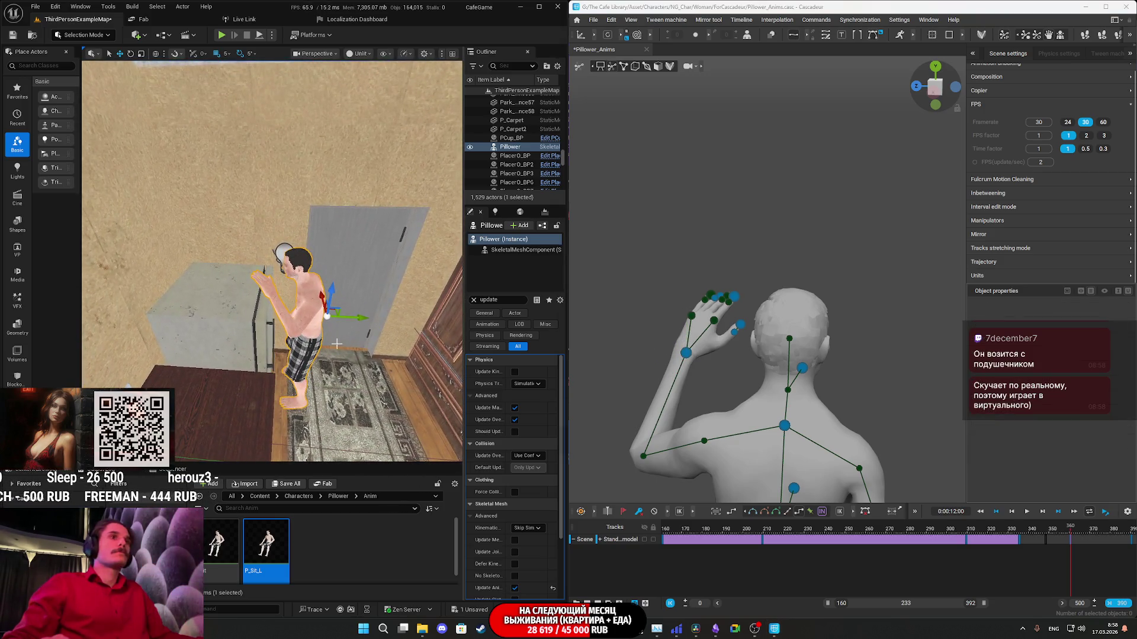
Select the left-hand points and shift them sideways, checking from a rear view.
mouse_move(820, 409)
right_mouse_down()
mouse_move(922, 410)
mouse_move(836, 409)
right_mouse_up()
left_click_drag(814, 424, 728, 277)
mouse_move(728, 277)
right_mouse_down()
mouse_move(862, 318)
mouse_move(793, 306)
right_mouse_up()
left_click_drag(760, 283, 762, 292)
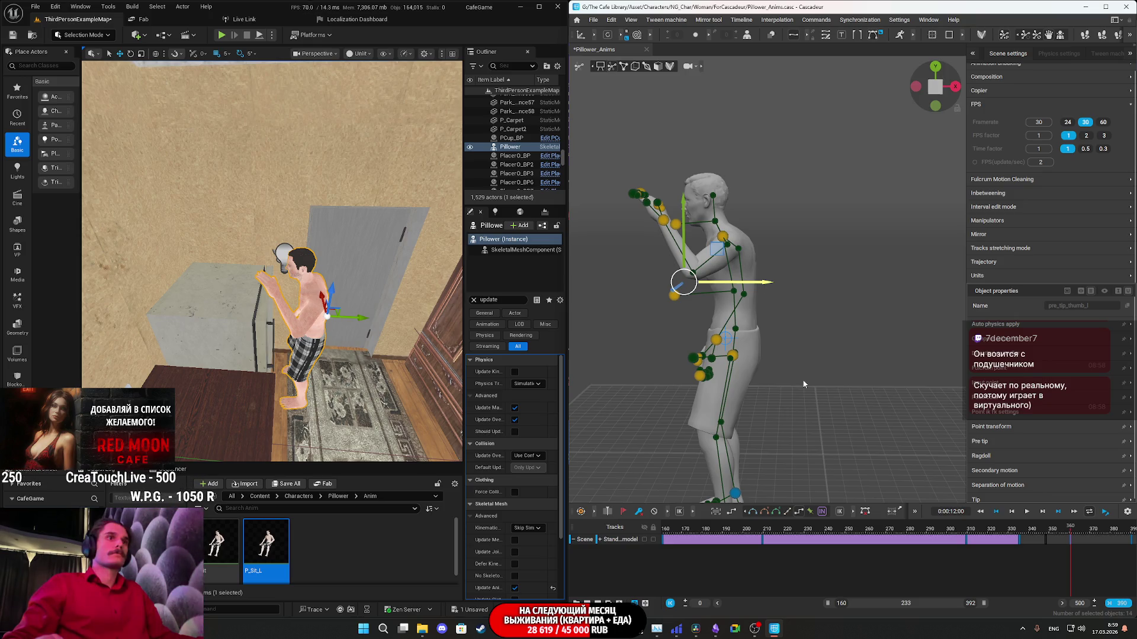
left_click(789, 347)
right_click_drag(790, 351, 750, 333)
left_click(691, 213)
mouse_move(690, 214)
right_mouse_down()
mouse_move(836, 289)
mouse_move(811, 235)
mouse_move(706, 259)
right_mouse_up()
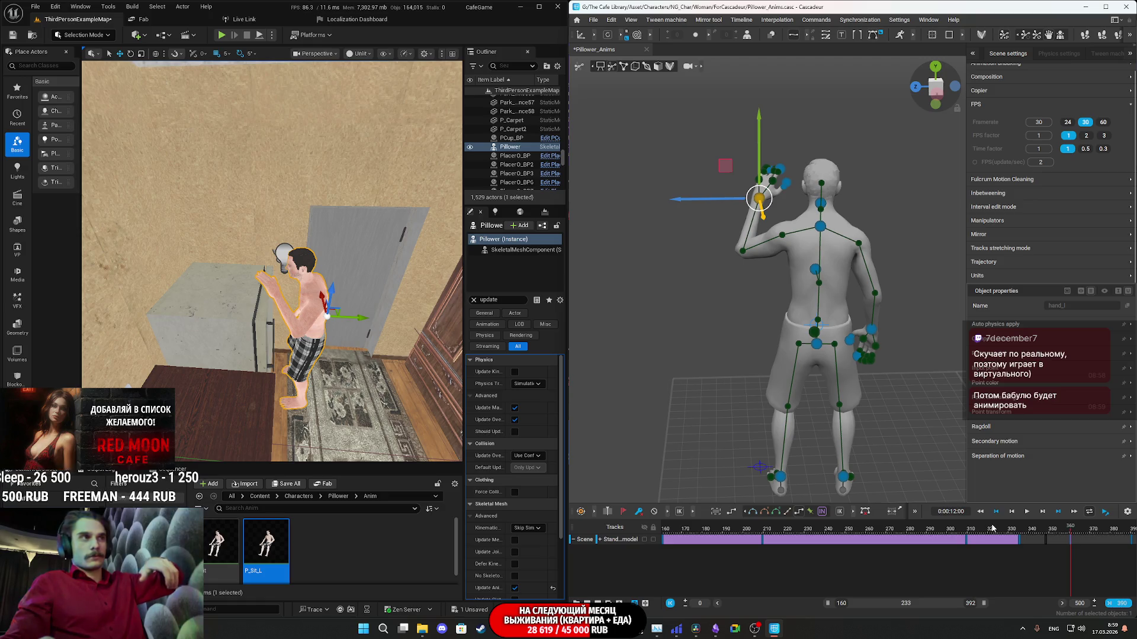
left_click(640, 399)
right_click_drag(279, 248, 278, 248)
Rotate the left hand toward the wall light switch.
left_click(759, 200)
right_click_drag(759, 199, 701, 212)
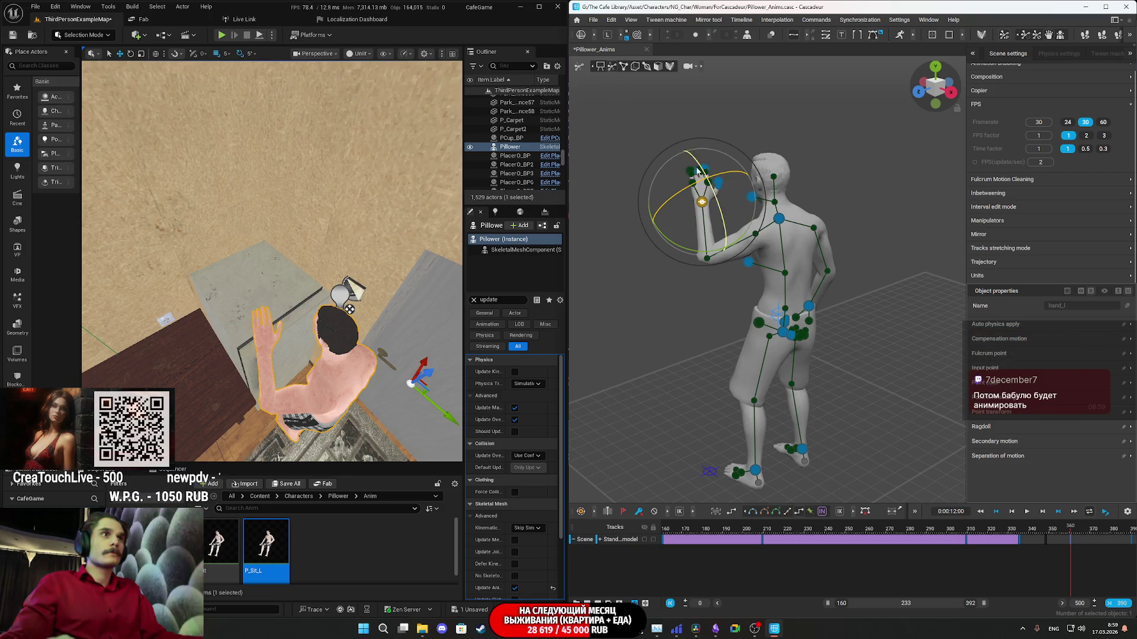
left_click_drag(703, 235, 702, 165)
key("Escape")
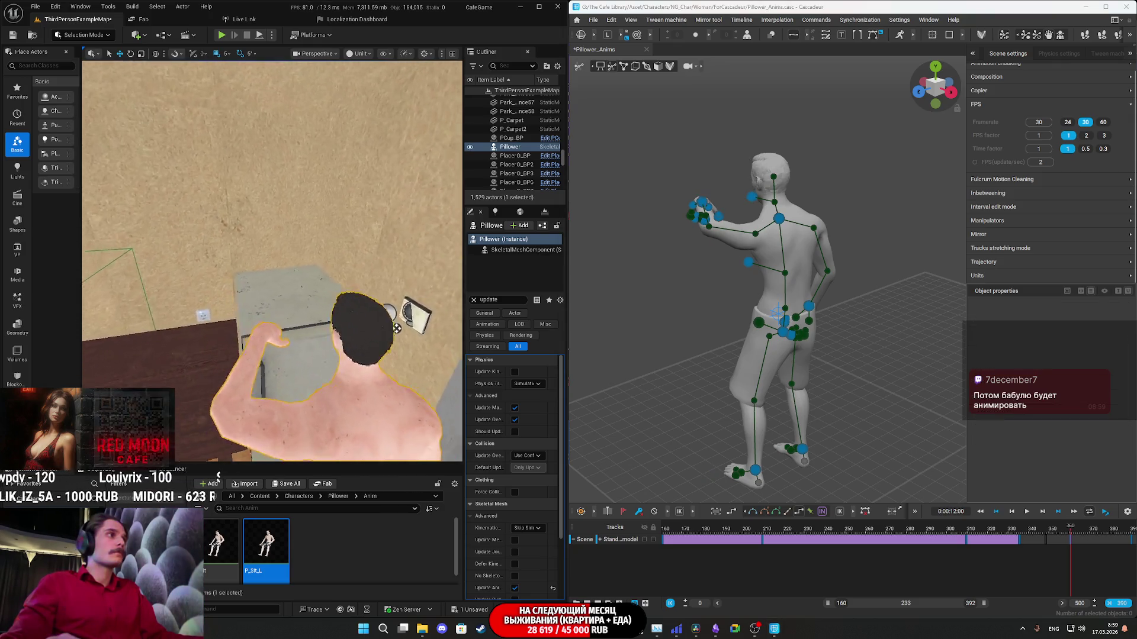
right_click_drag(337, 264, 338, 264)
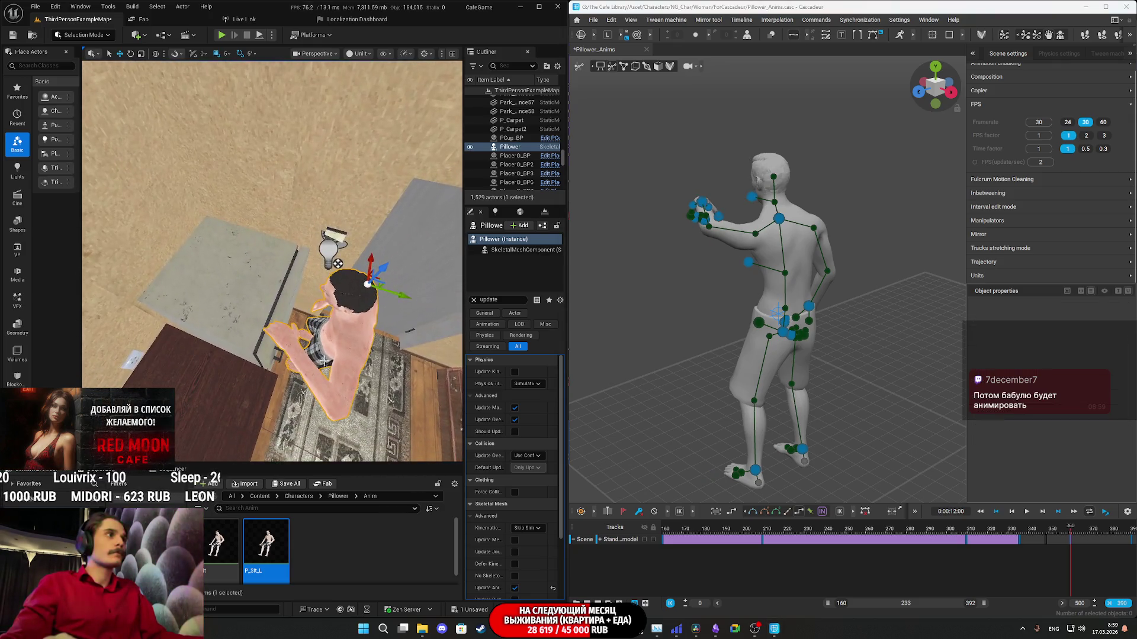
Fine-tune the left hand's rotation so the fingers point upward.
mouse_move(706, 241)
right_mouse_down()
mouse_move(790, 320)
mouse_move(739, 298)
right_mouse_up()
scroll(817, 332, "up", 5)
left_click(703, 245)
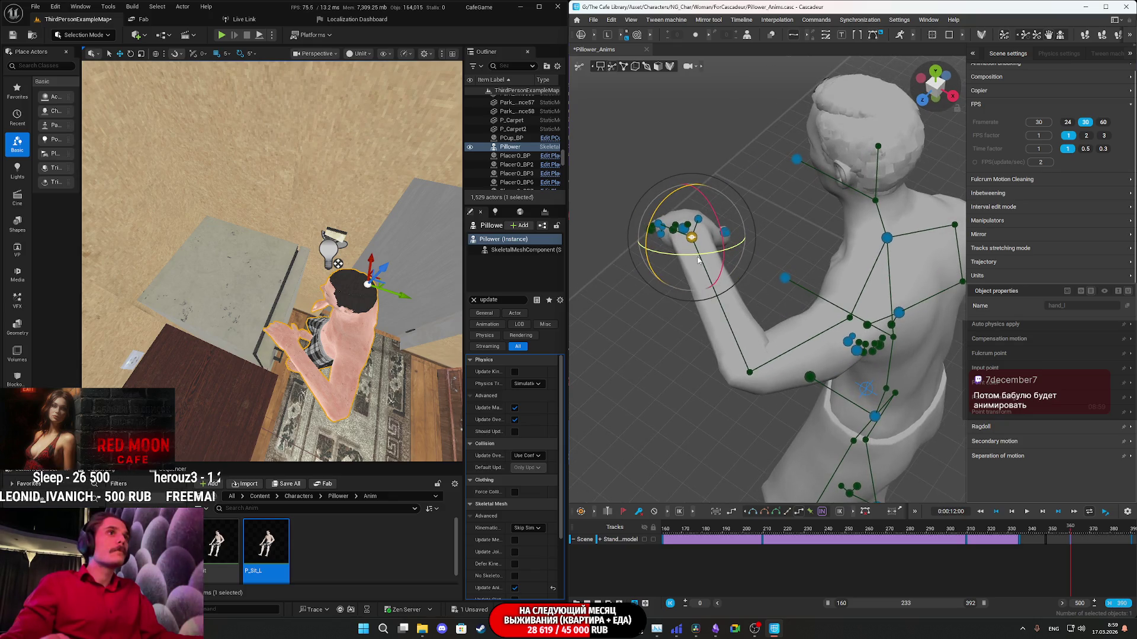
left_click_drag(697, 259, 678, 254)
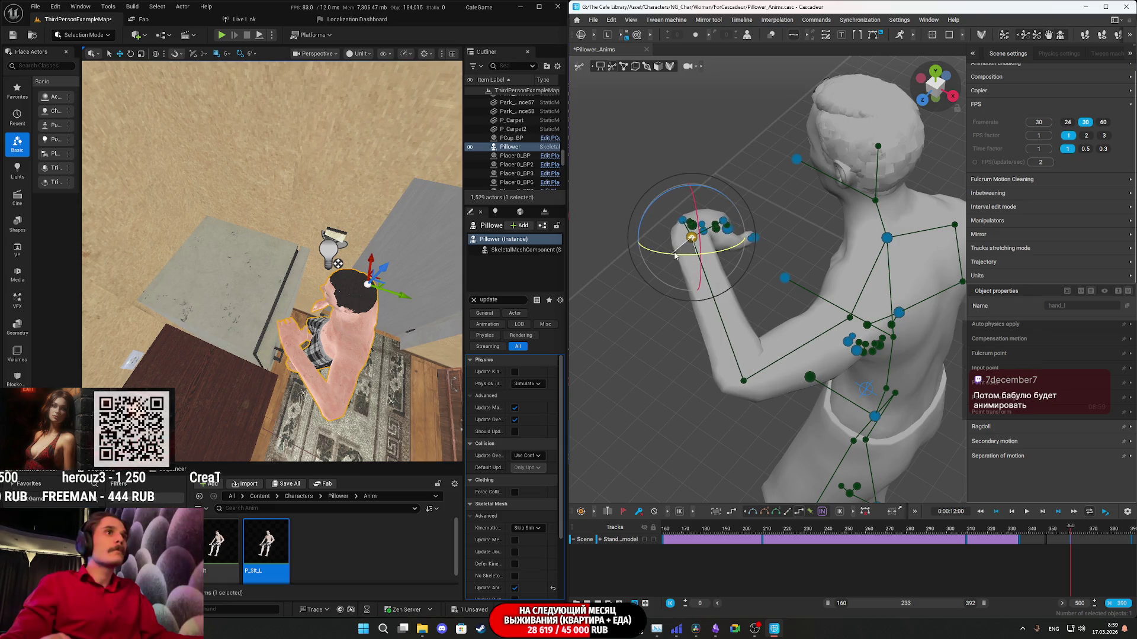
right_click_drag(782, 283, 782, 278)
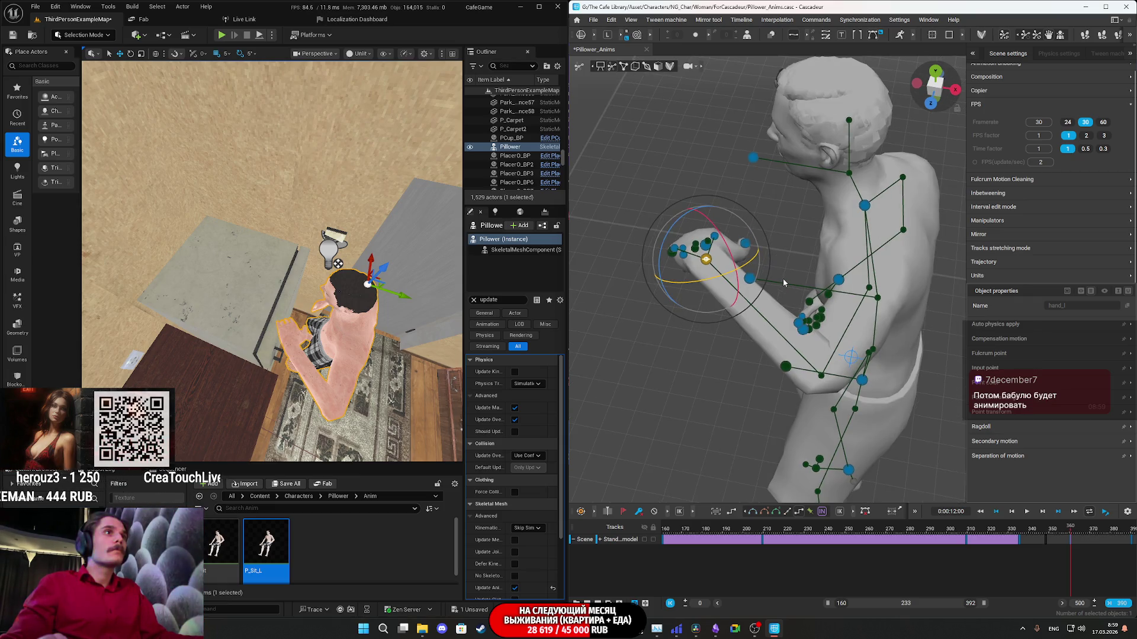
left_click_drag(713, 233, 713, 252)
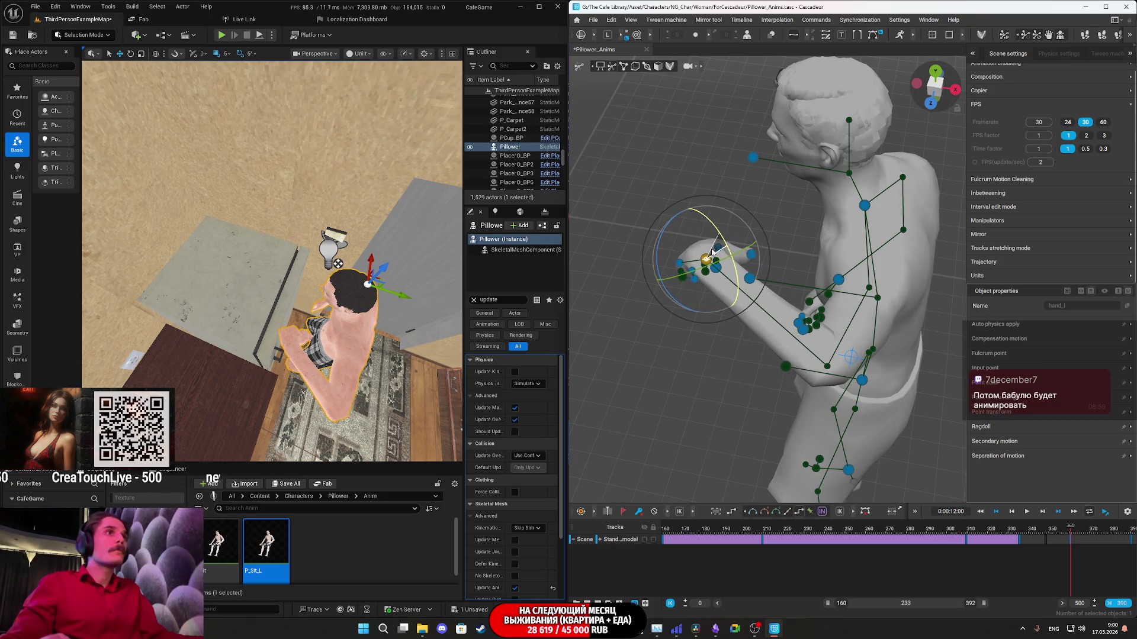
left_click_drag(666, 294, 693, 299)
mouse_move(415, 296)
right_mouse_down()
mouse_move(350, 263)
mouse_move(316, 262)
right_mouse_up()
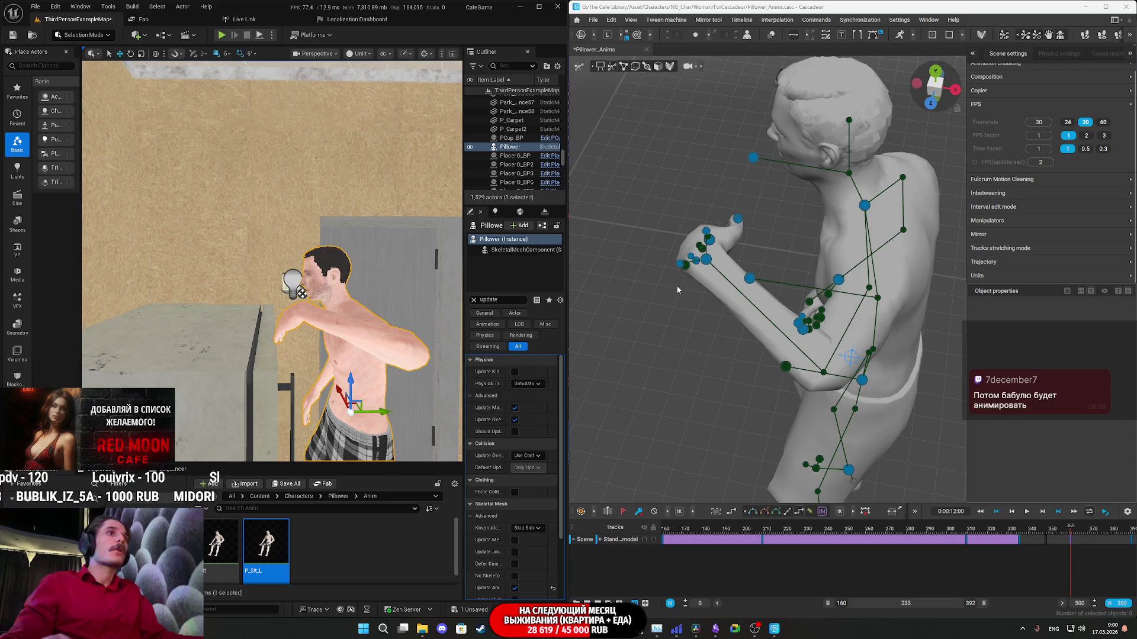
Raise the left hand toward the face and swing the arm up to the switch.
right_click_drag(711, 268, 758, 250)
left_click(701, 270)
right_click_drag(745, 194, 770, 197)
mouse_move(734, 237)
left_mouse_down()
mouse_move(708, 218)
mouse_move(744, 180)
mouse_move(740, 155)
left_mouse_up()
right_click_drag(273, 237, 272, 302)
right_click_drag(408, 338, 407, 326)
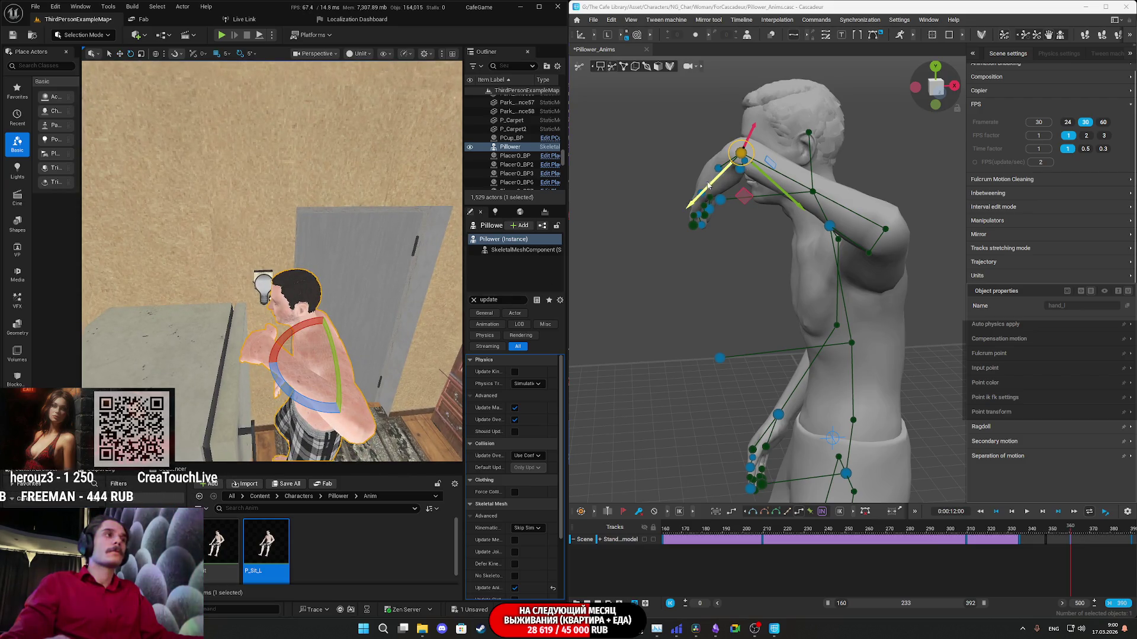
right_click(736, 276)
left_click(731, 277)
left_click(741, 154)
left_click_drag(791, 144, 804, 227)
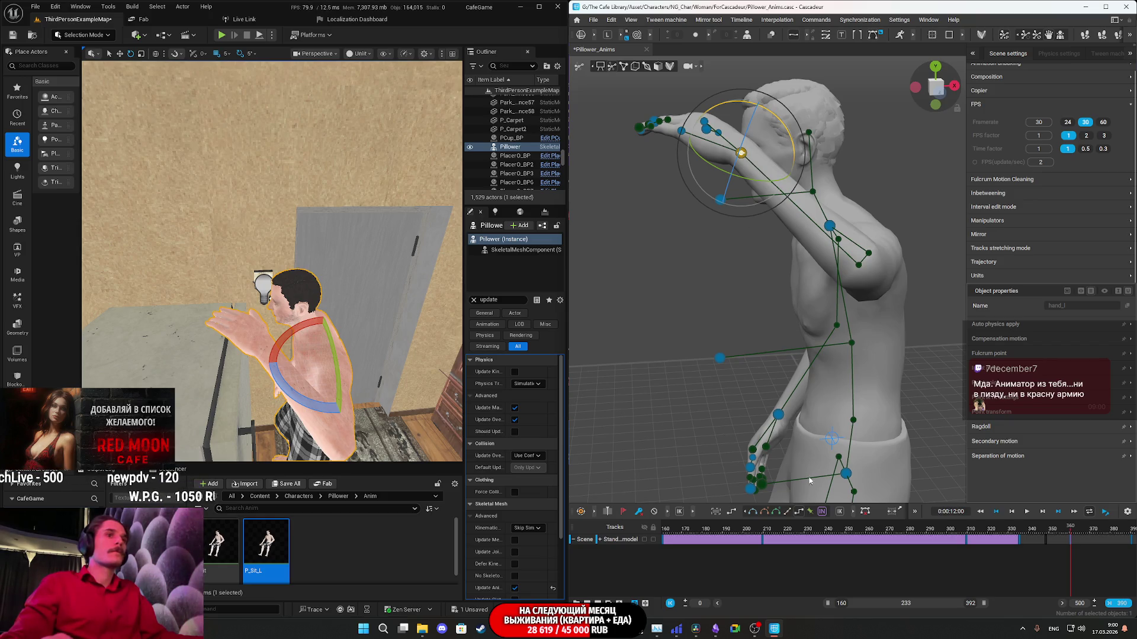
Preview the reach from frame 320 and extend the visible timeline range to frame 500.
left_click(1040, 530)
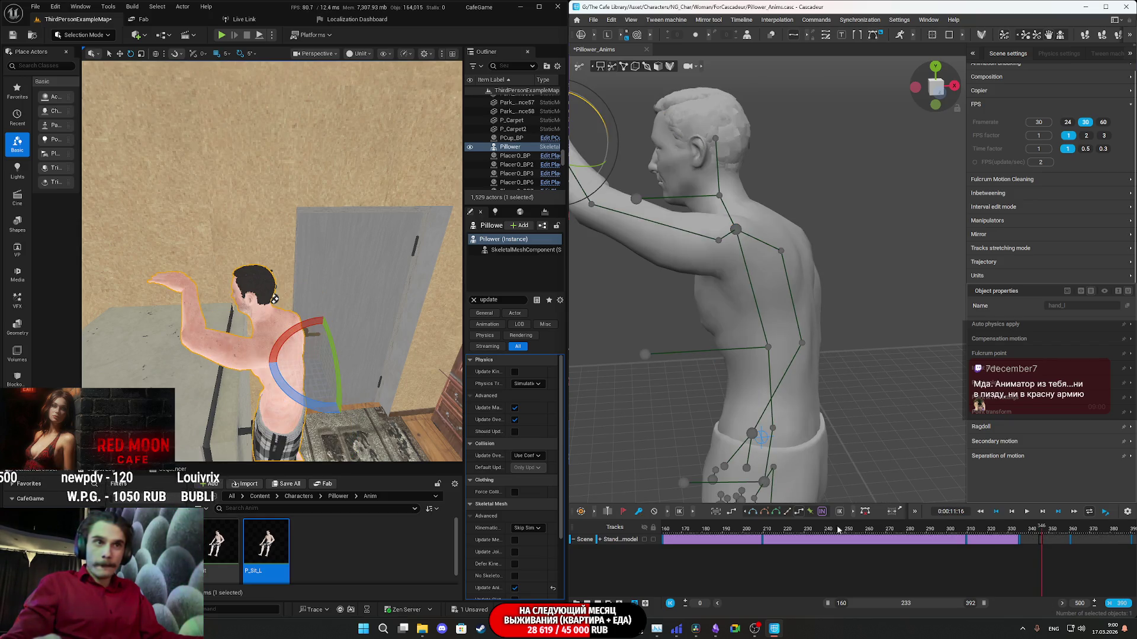
left_click(988, 531)
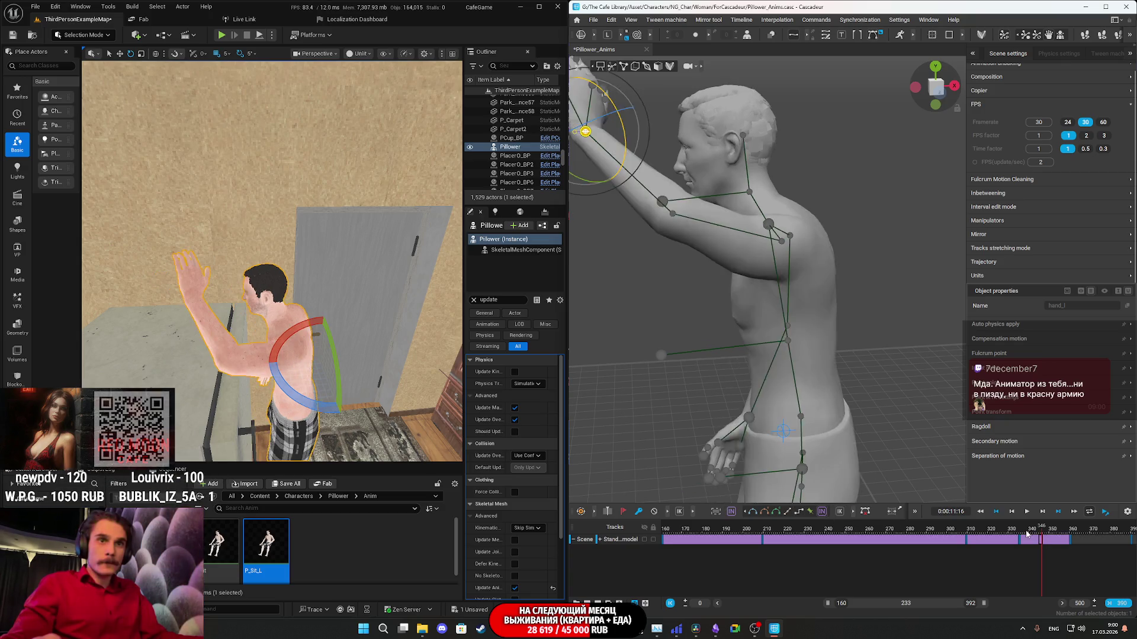
key("space")
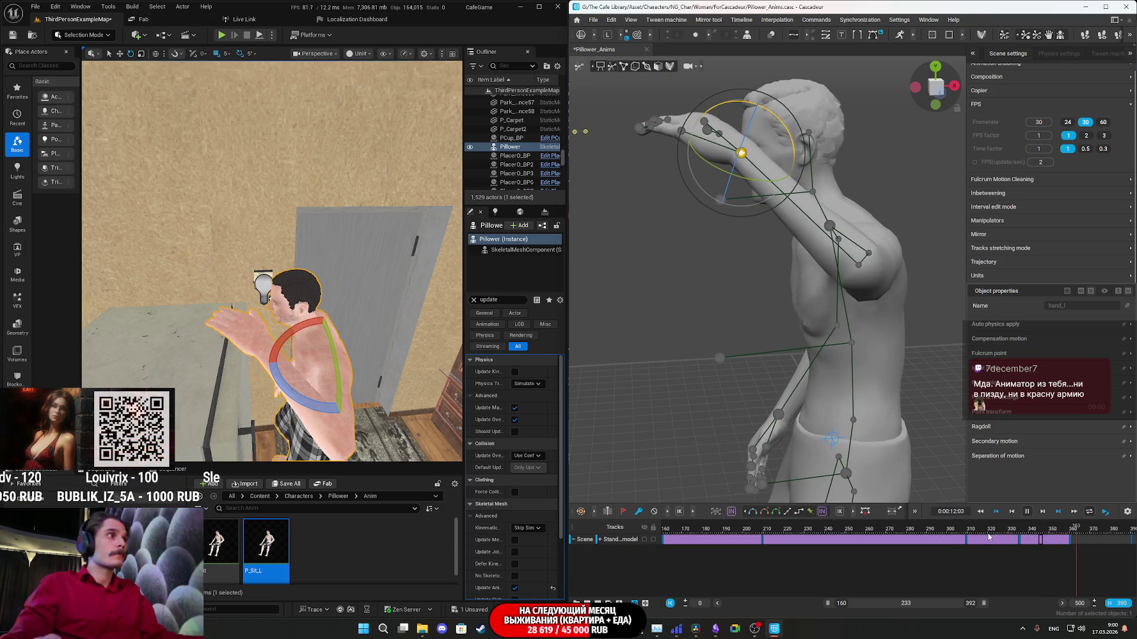
key("space")
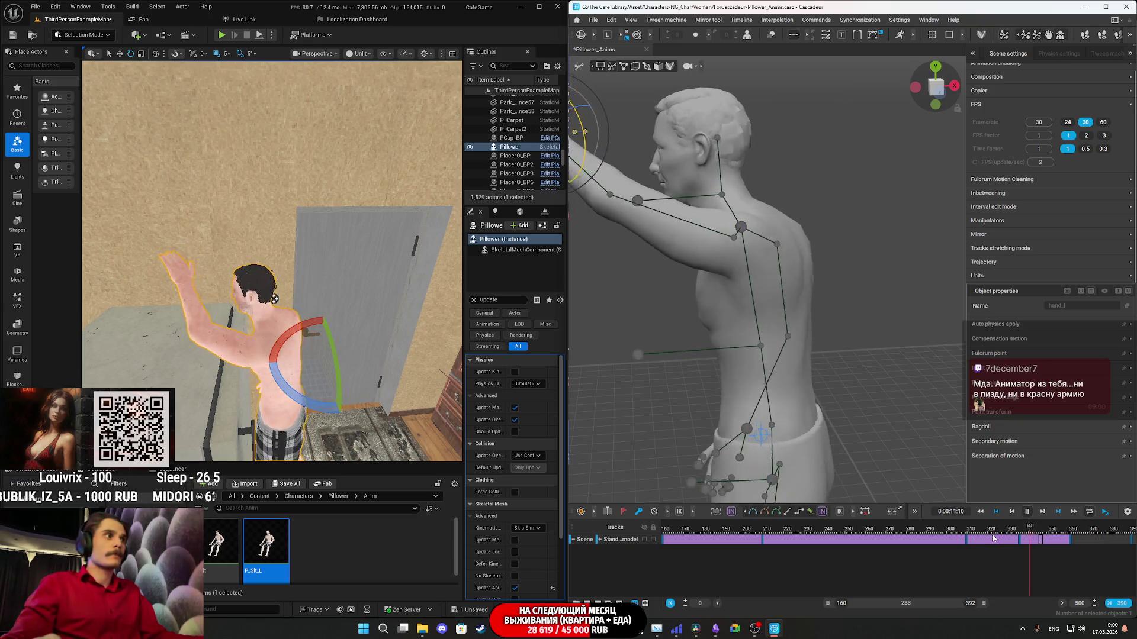
key("space")
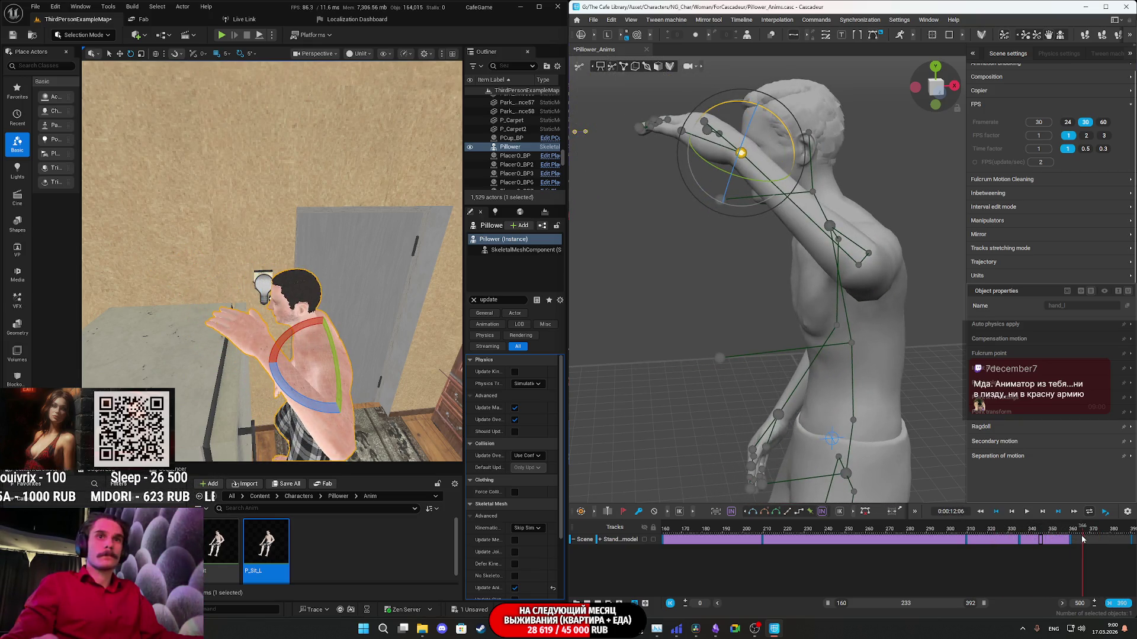
left_click_drag(998, 604, 1094, 606)
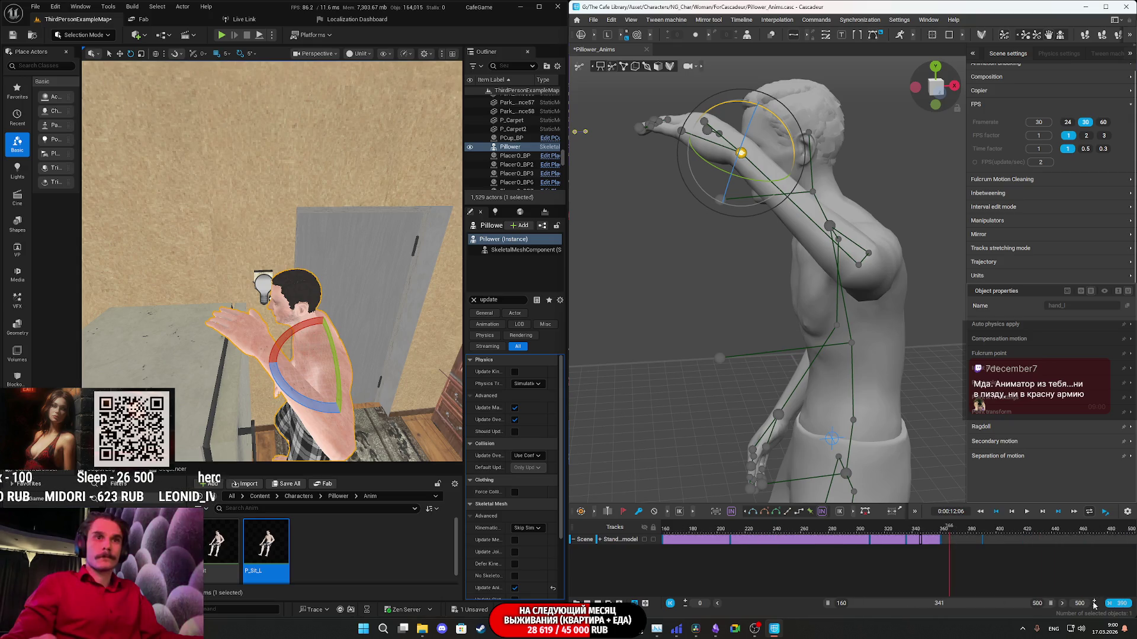
At frame 482, select the whole-body rig points, turn them about 90° and move them down.
left_click(984, 542)
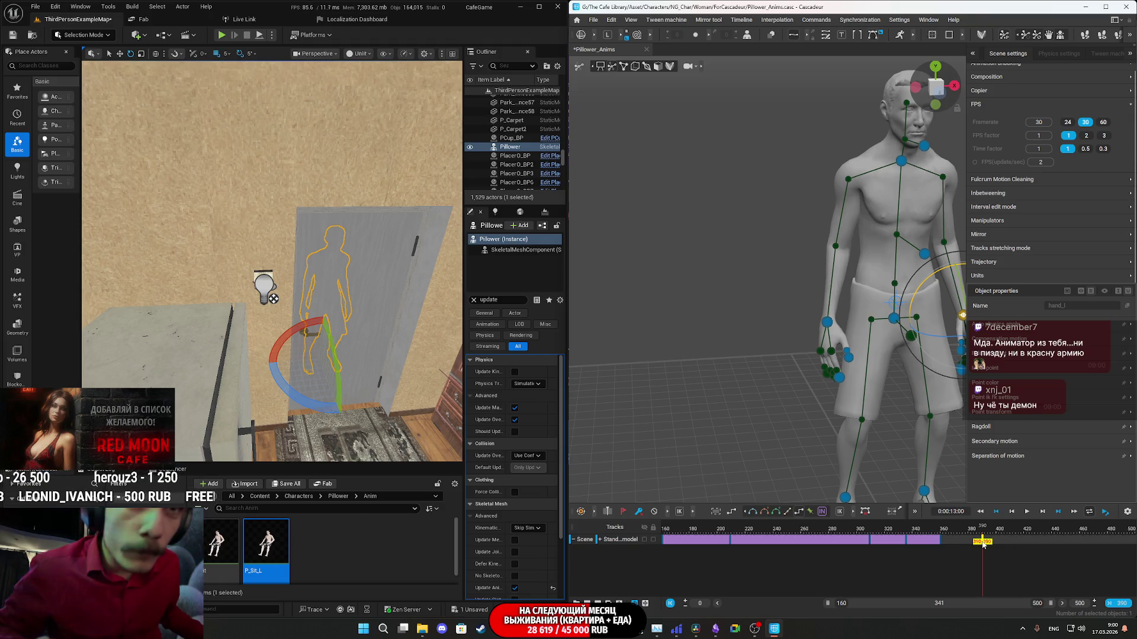
left_click_drag(982, 544, 1112, 543)
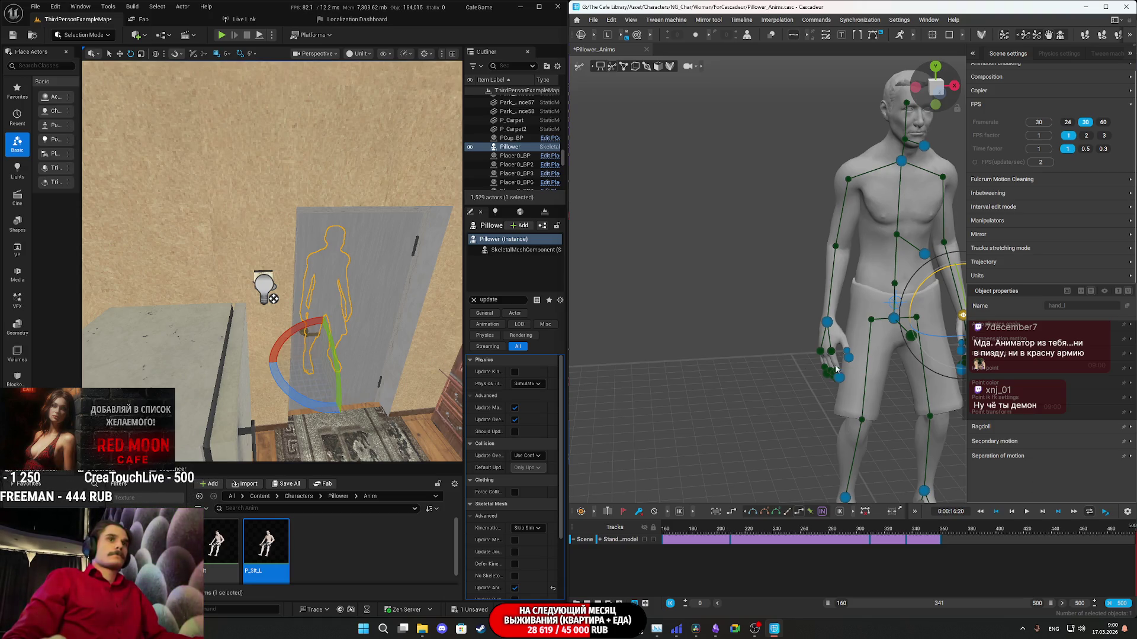
scroll(770, 371, "down", 5)
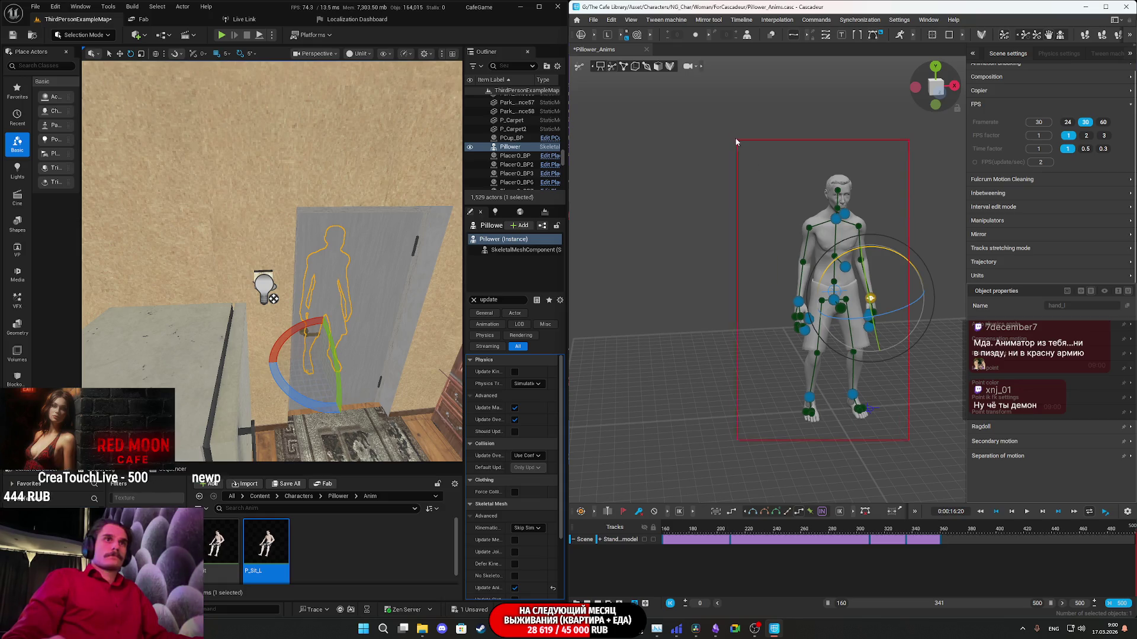
left_click_drag(738, 144, 739, 146)
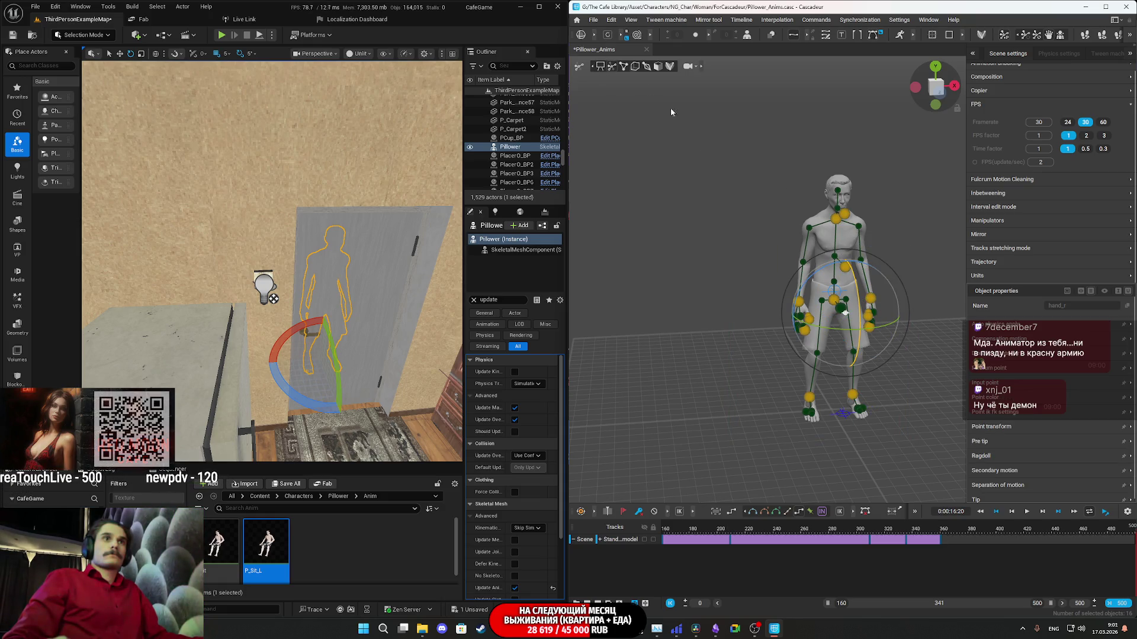
mouse_move(879, 331)
left_mouse_down()
mouse_move(613, 289)
mouse_move(615, 240)
mouse_move(657, 232)
left_mouse_up()
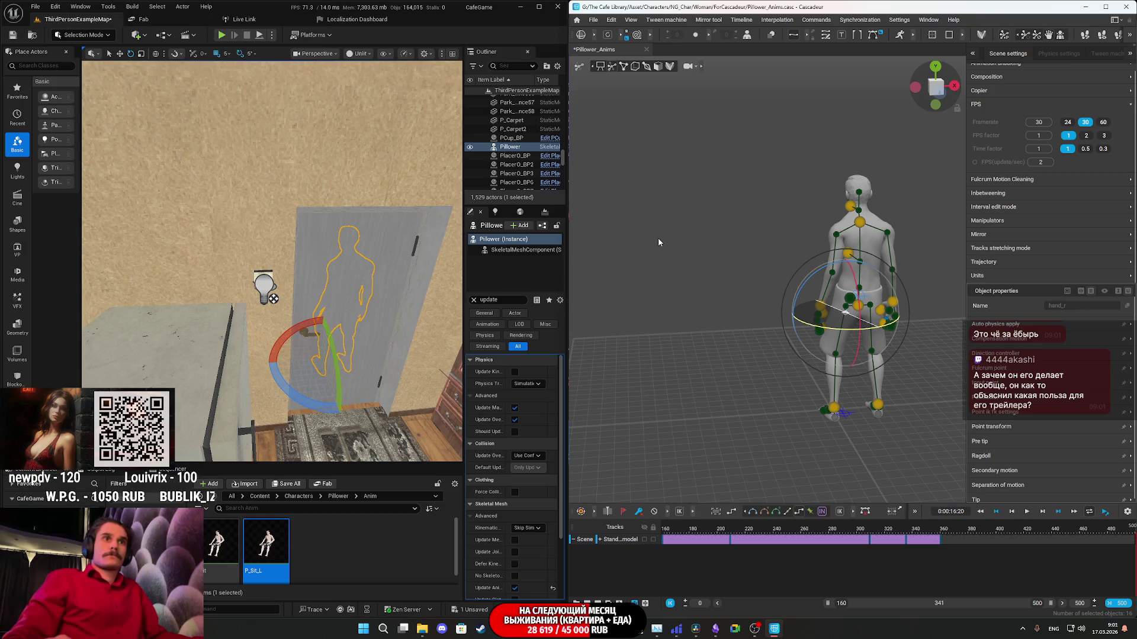
mouse_move(659, 239)
right_mouse_down()
mouse_move(734, 335)
mouse_move(765, 422)
mouse_move(816, 444)
mouse_move(721, 343)
mouse_move(834, 413)
mouse_move(736, 399)
right_mouse_up()
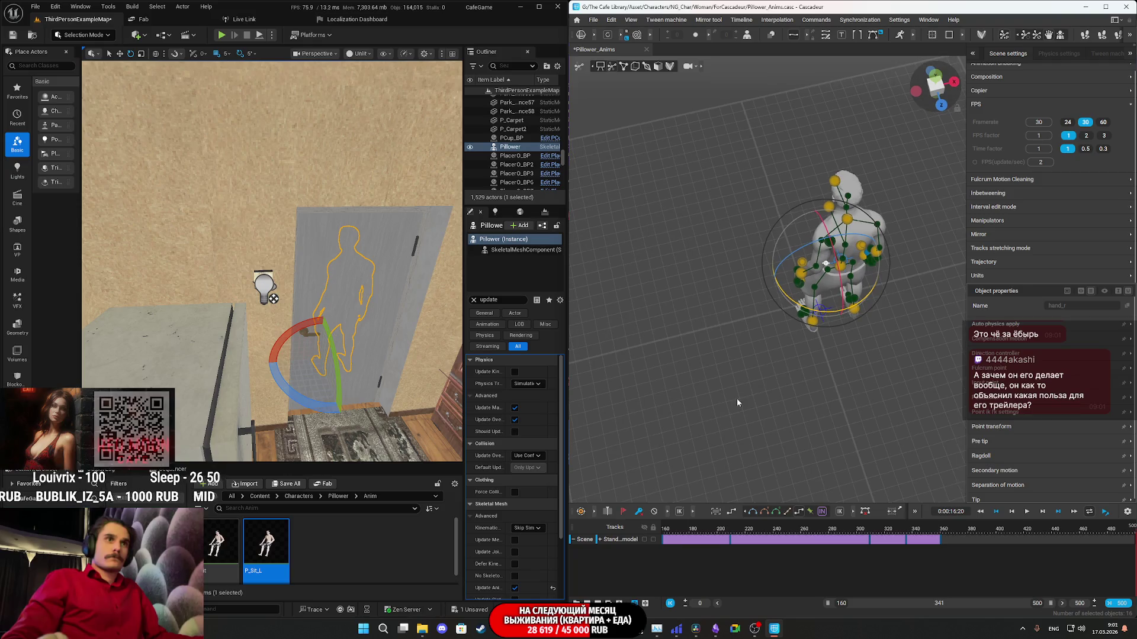
left_click_drag(832, 280, 845, 266)
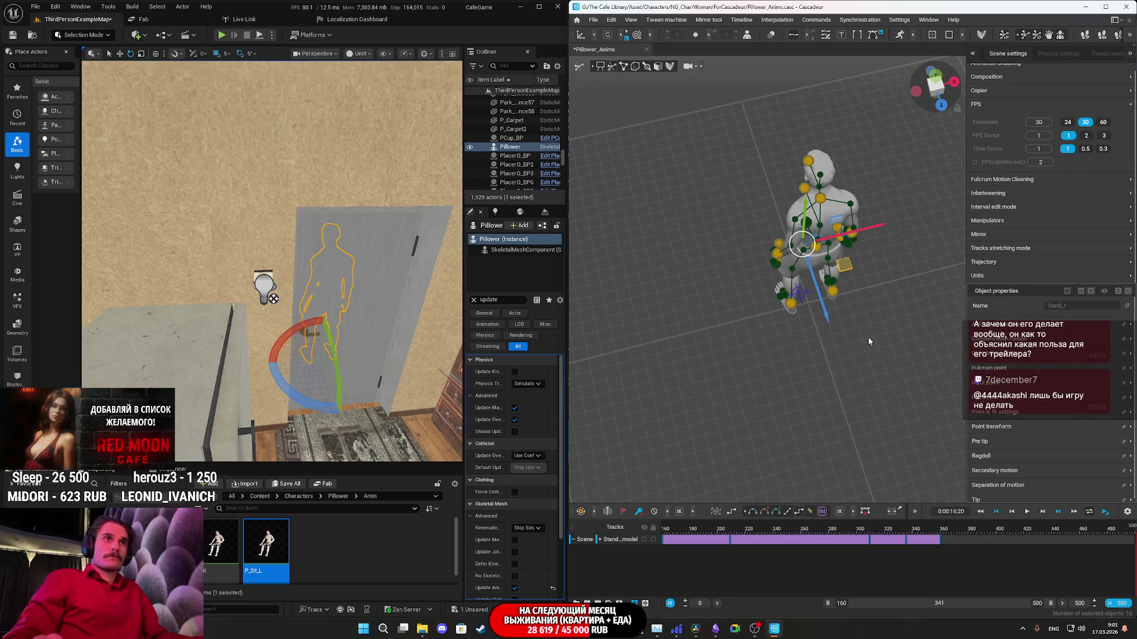
mouse_move(827, 322)
right_mouse_down()
mouse_move(893, 335)
mouse_move(806, 299)
mouse_move(818, 326)
right_mouse_up()
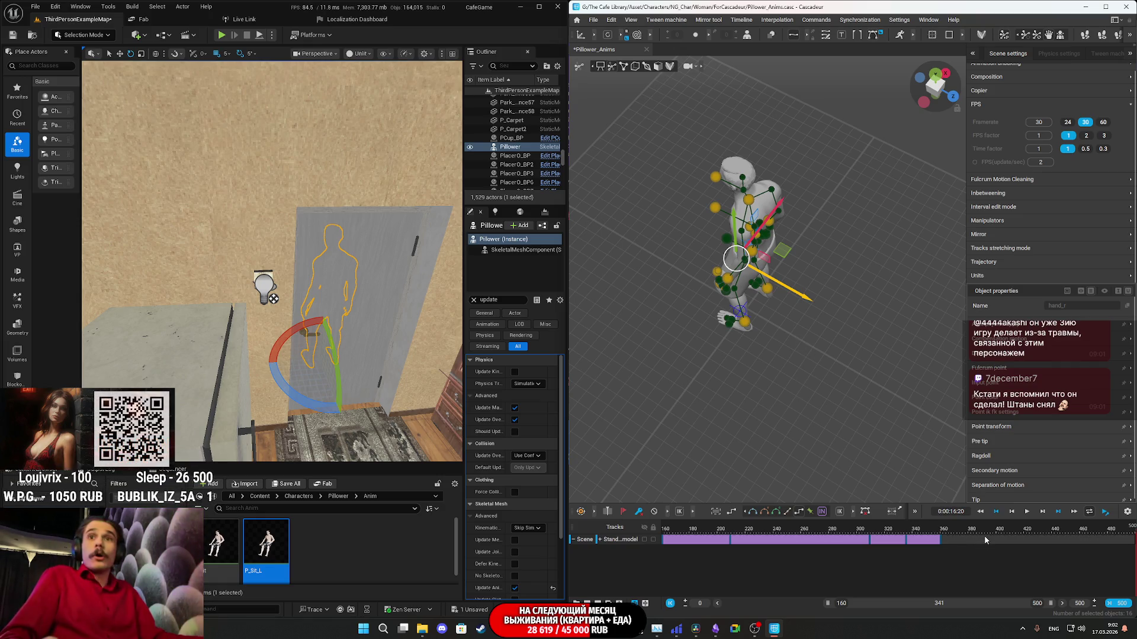
left_click(965, 546)
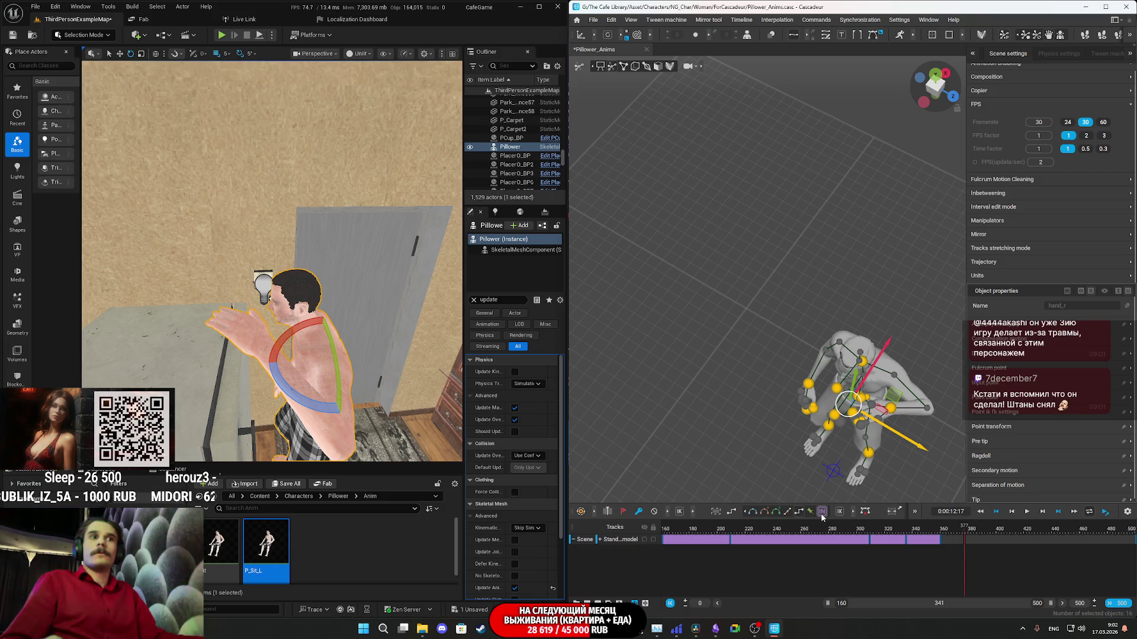
Key the pose at frame 377 and play the animation from there.
key("ctrl+v")
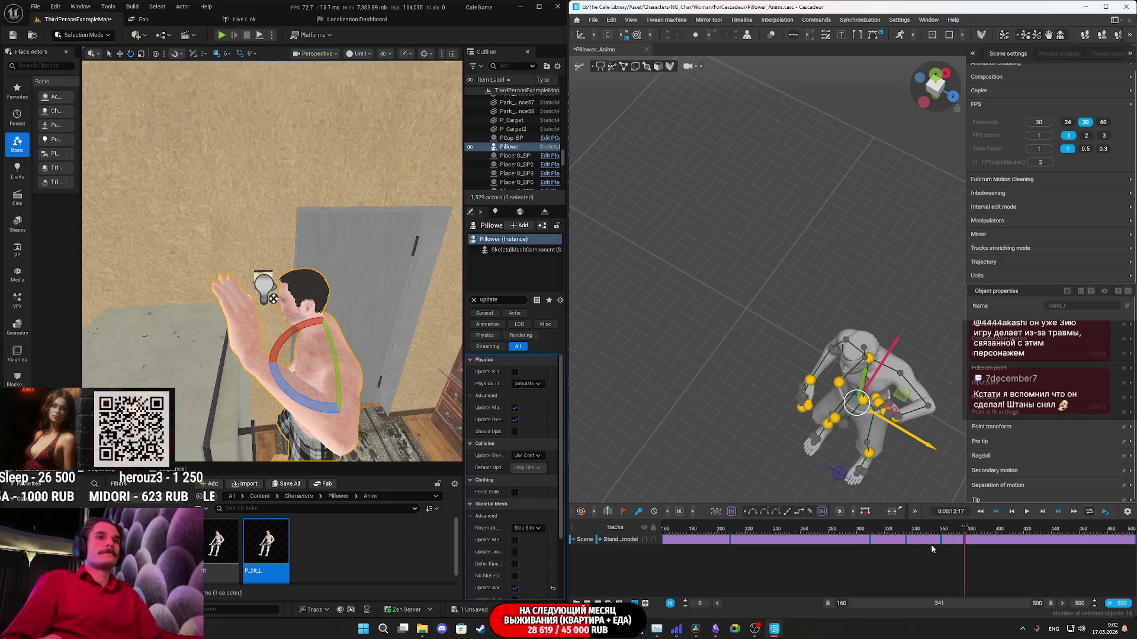
key("space")
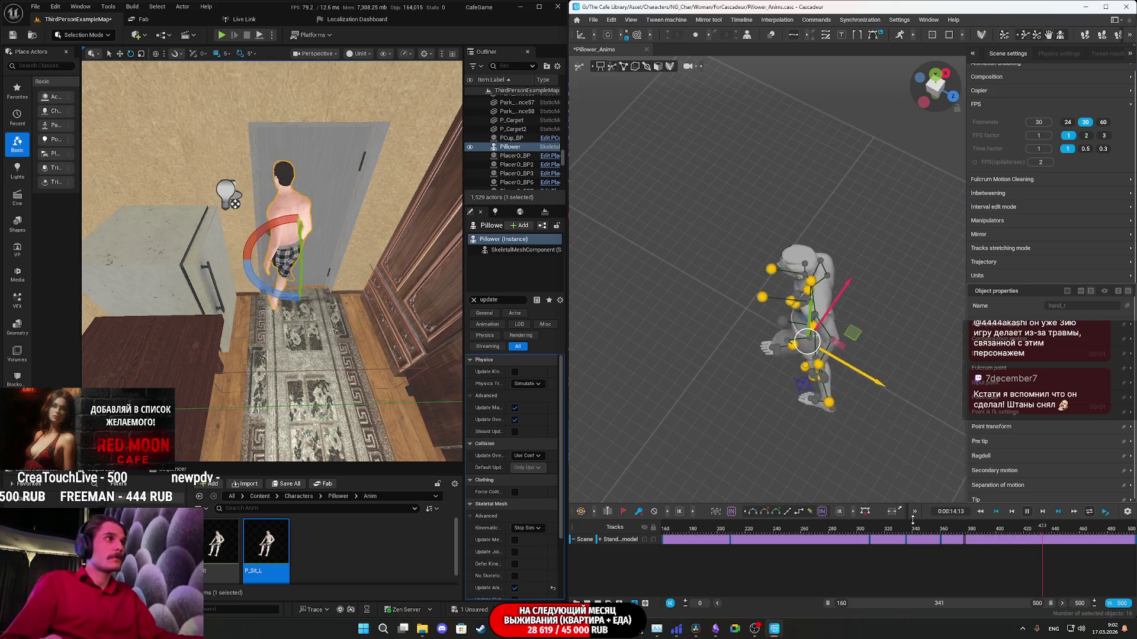
key("space")
Scrub through the crouch and reach frames, then set the hand_r gizmo to rotation.
mouse_move(988, 536)
left_mouse_down()
mouse_move(1029, 540)
mouse_move(1000, 540)
left_mouse_up()
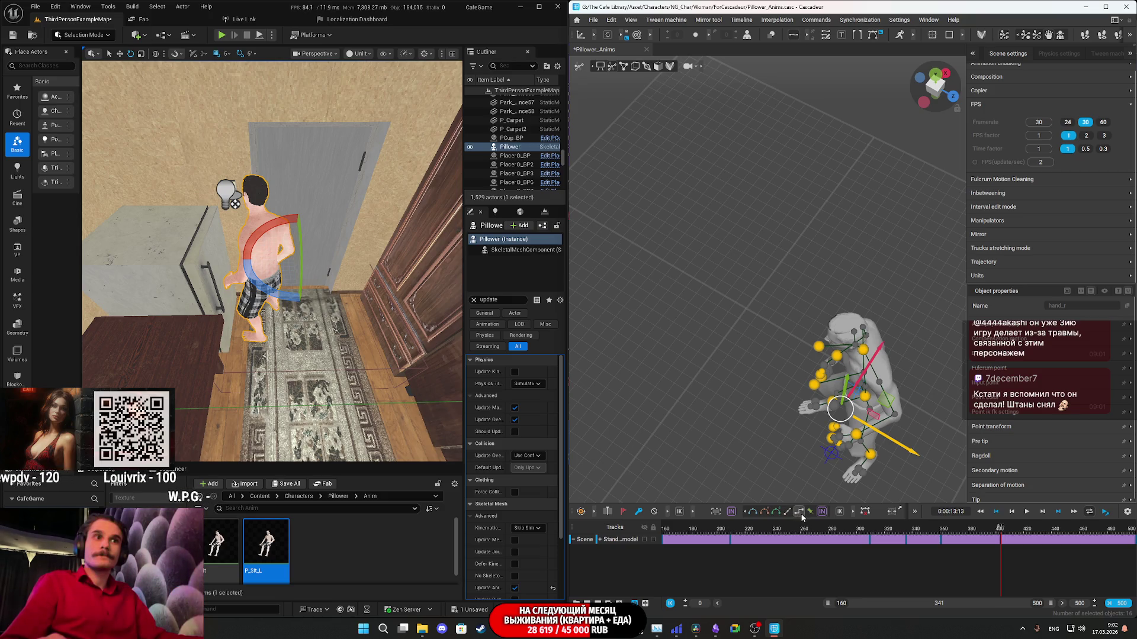
left_click(1000, 541)
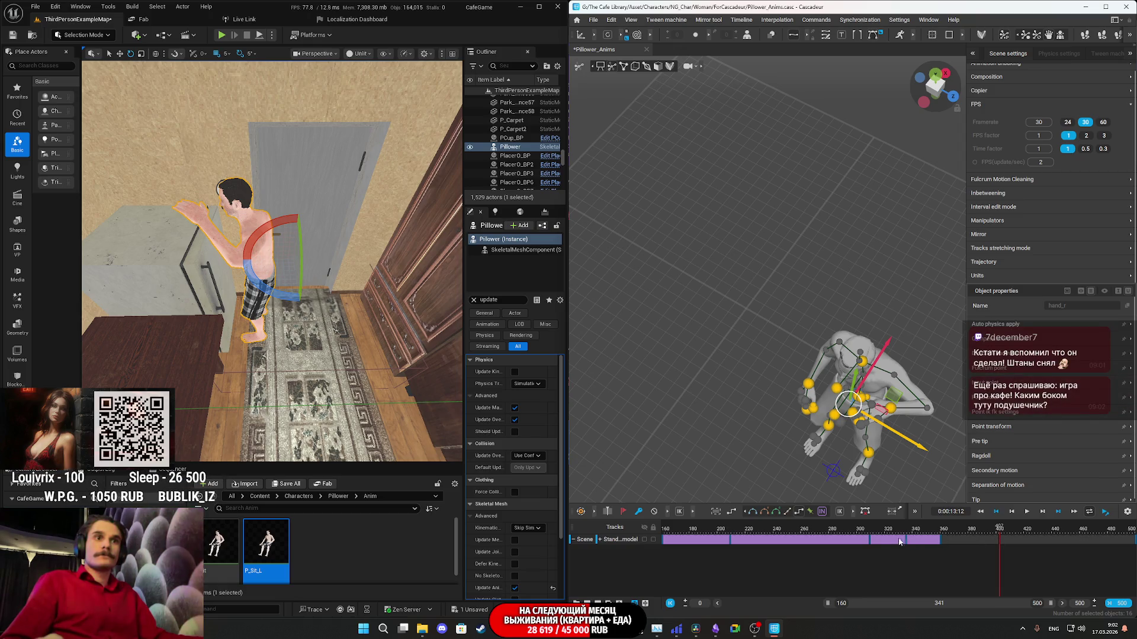
left_click(869, 535)
left_click_drag(869, 535, 730, 542)
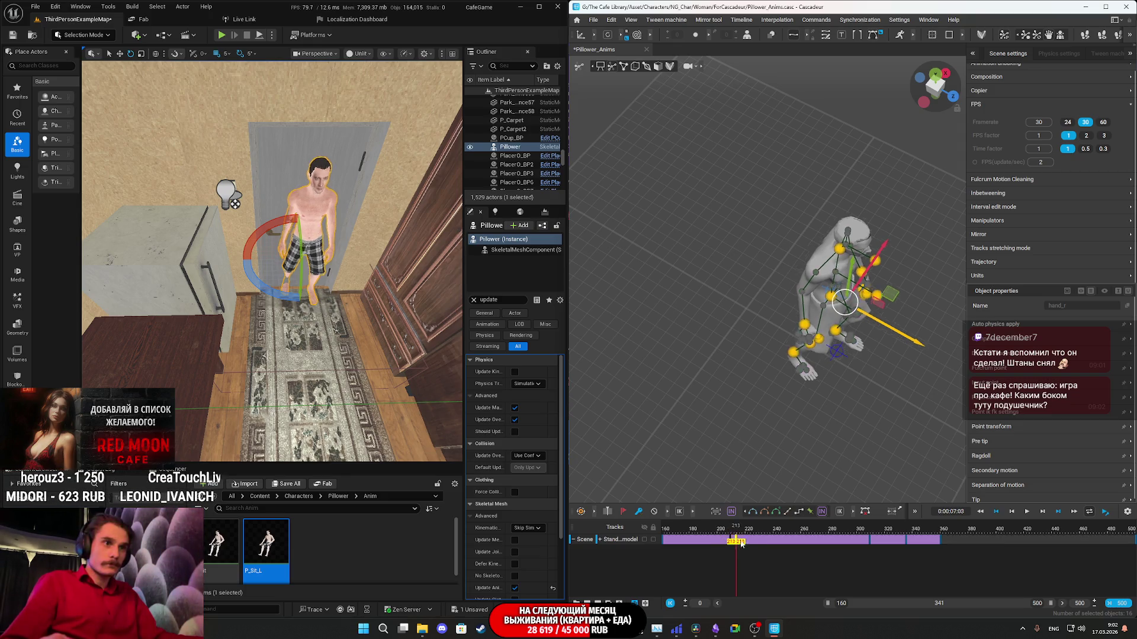
left_click(989, 550)
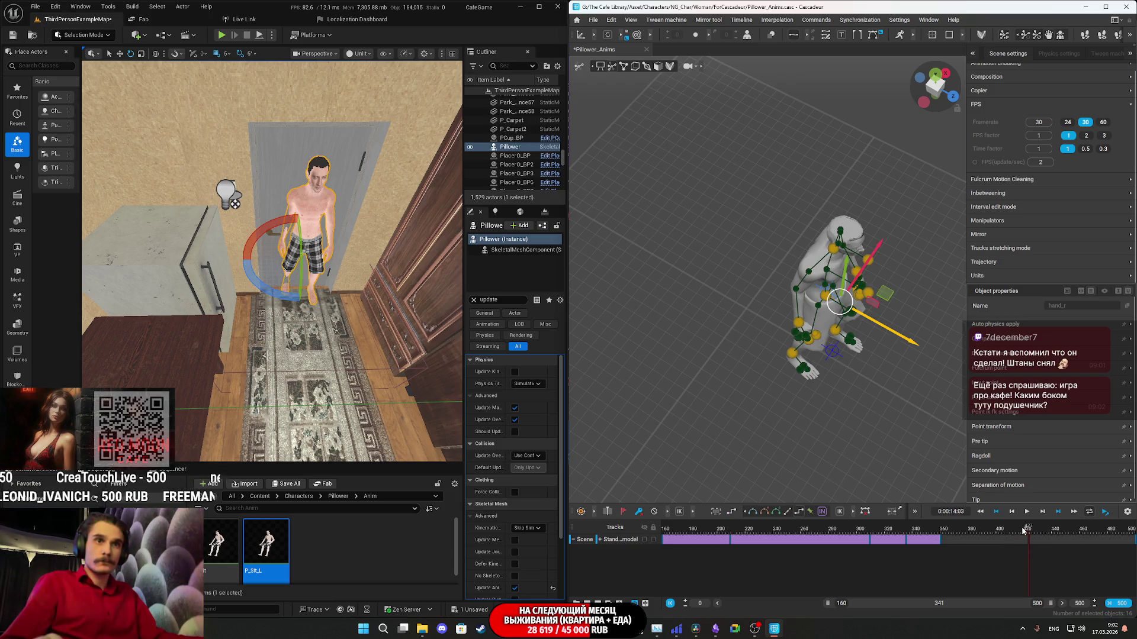
key("e")
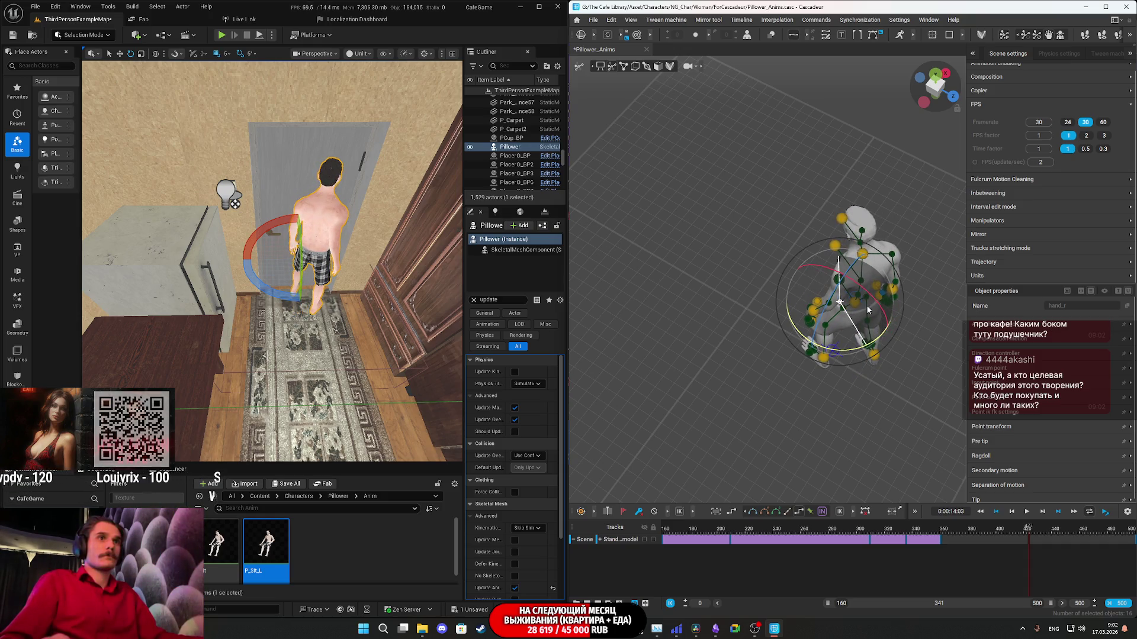
Turn the character slightly left with the direction controller and reframe the Unreal view.
key("w")
mouse_move(899, 319)
right_mouse_down()
mouse_move(914, 341)
mouse_move(881, 383)
right_mouse_up()
mouse_move(894, 336)
left_mouse_down()
mouse_move(841, 360)
mouse_move(855, 352)
left_mouse_up()
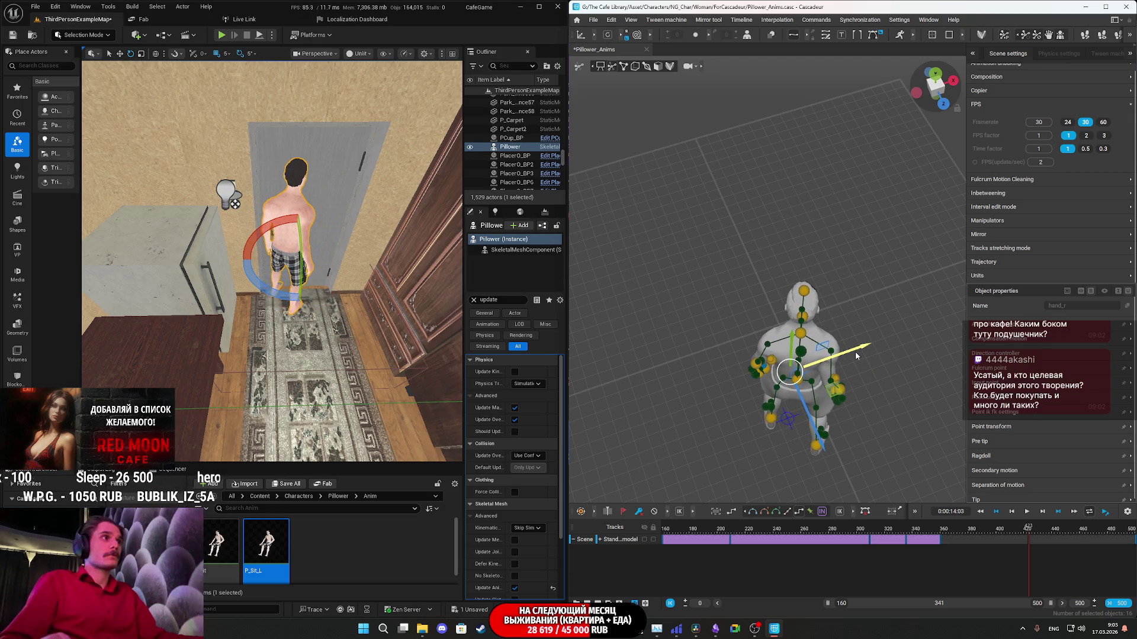
left_click(855, 352)
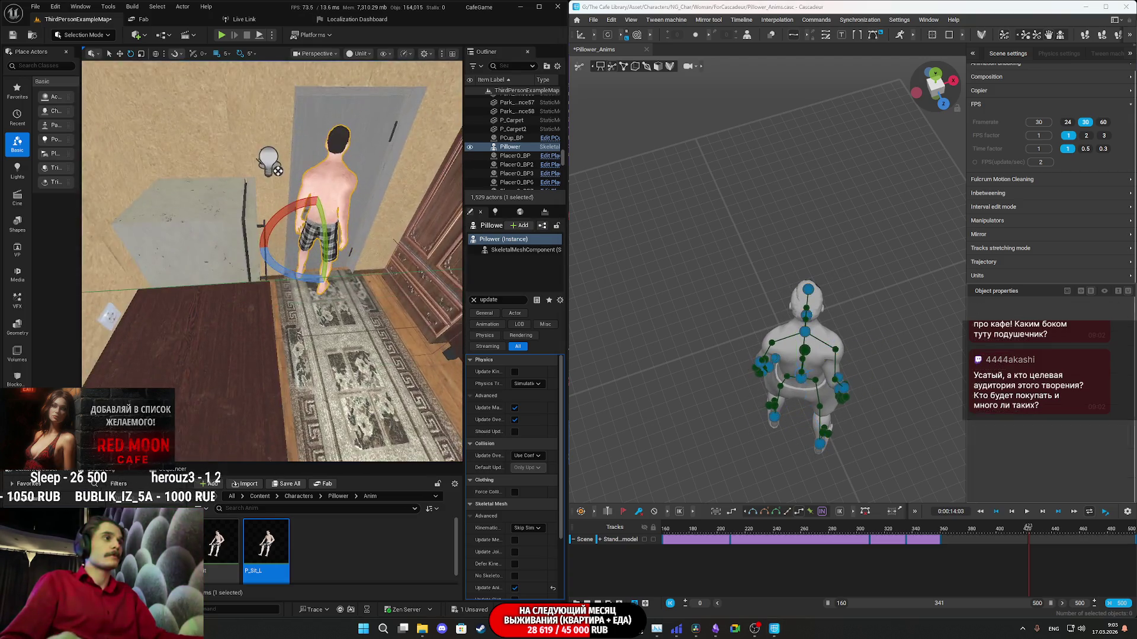
right_click_drag(366, 338, 367, 339)
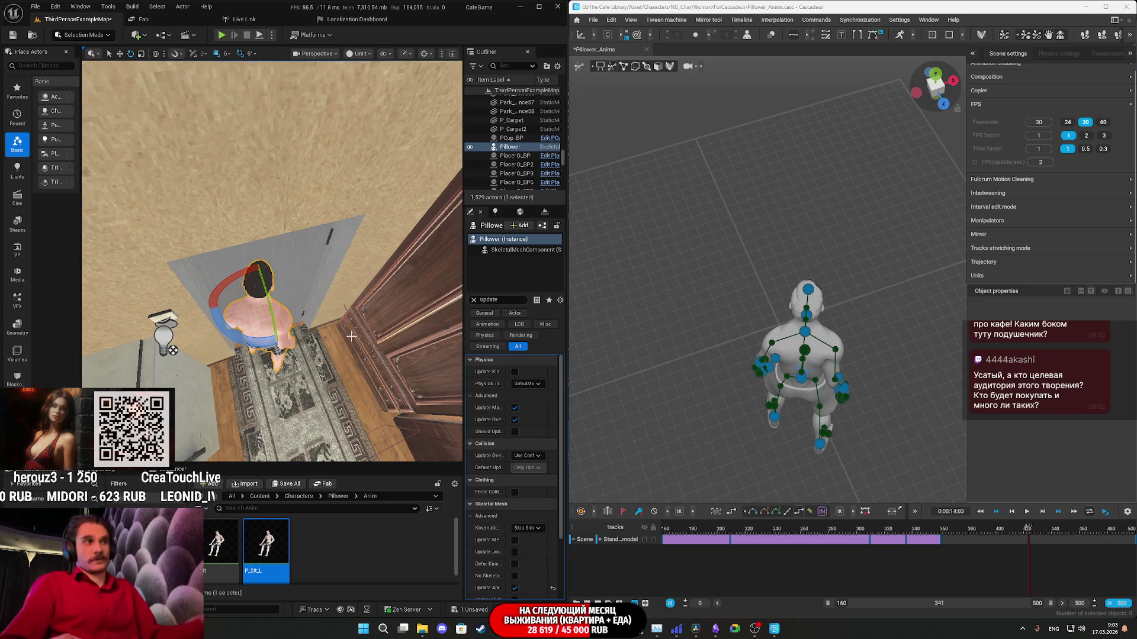
right_click_drag(366, 339, 318, 330)
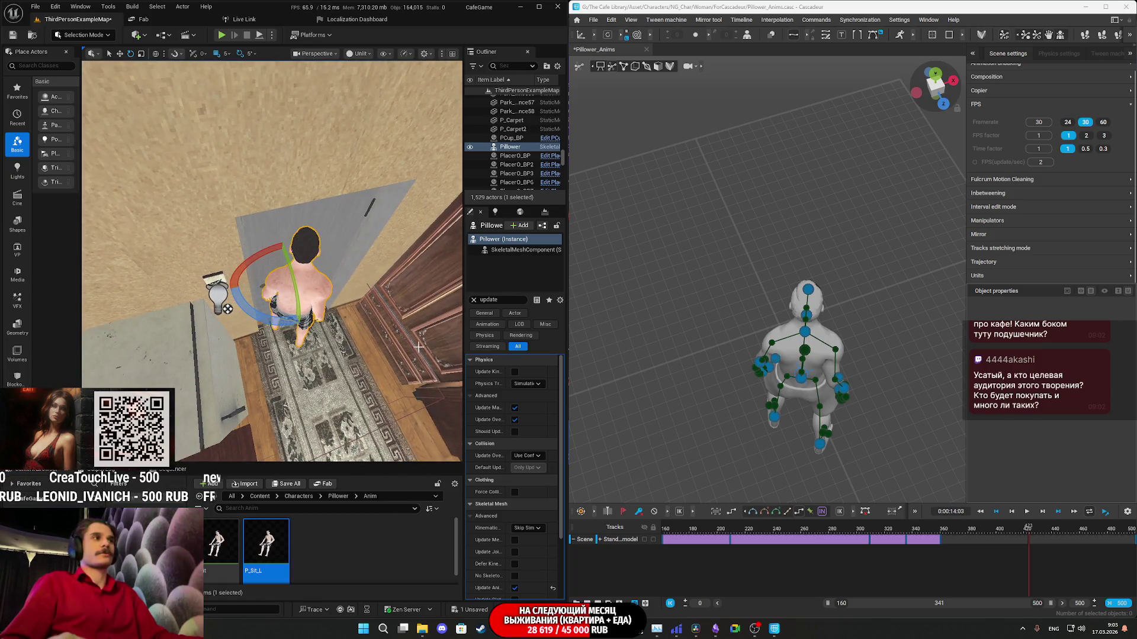
Nudge hand_l slightly down and right, then mark frames 423–441.
left_click(808, 355)
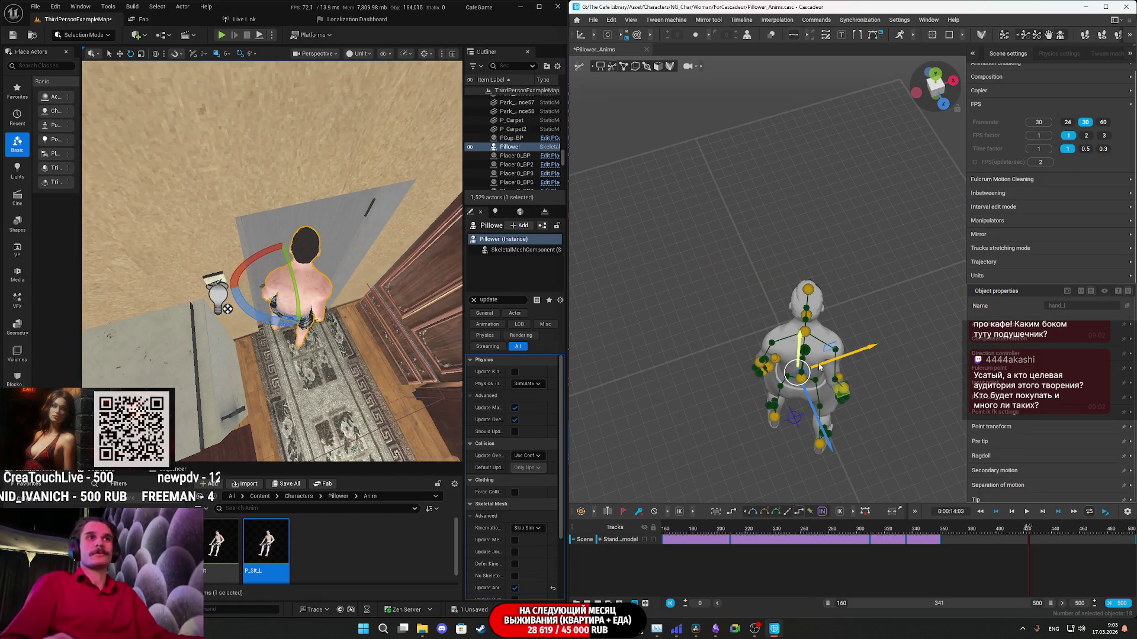
mouse_move(855, 357)
left_mouse_down()
mouse_move(835, 427)
mouse_move(845, 471)
left_mouse_up()
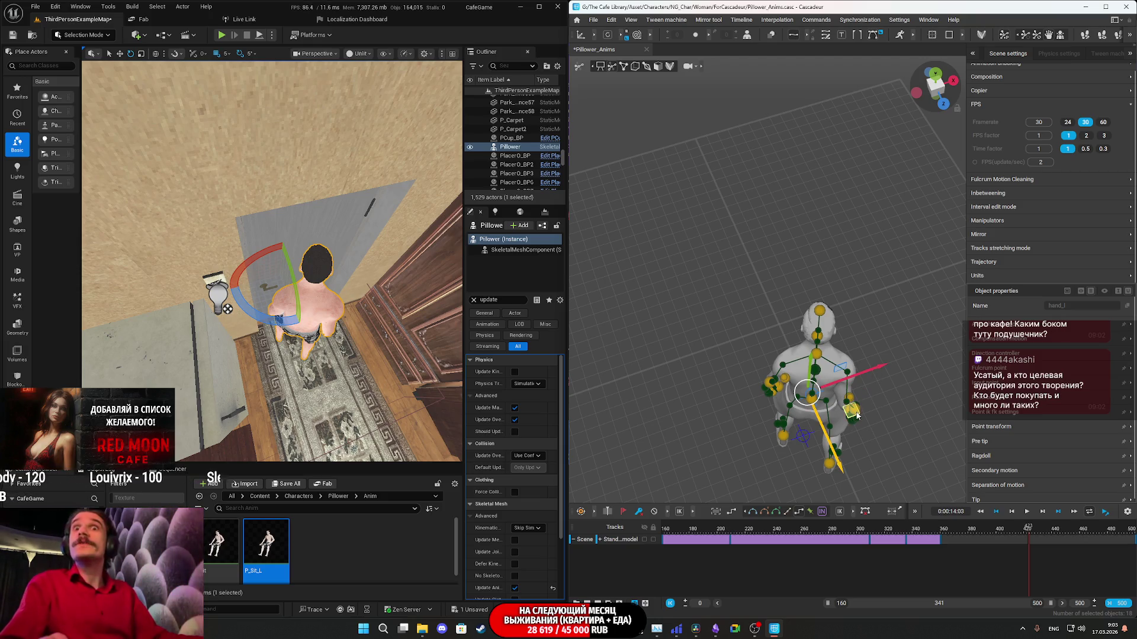
left_click_drag(857, 416, 858, 420)
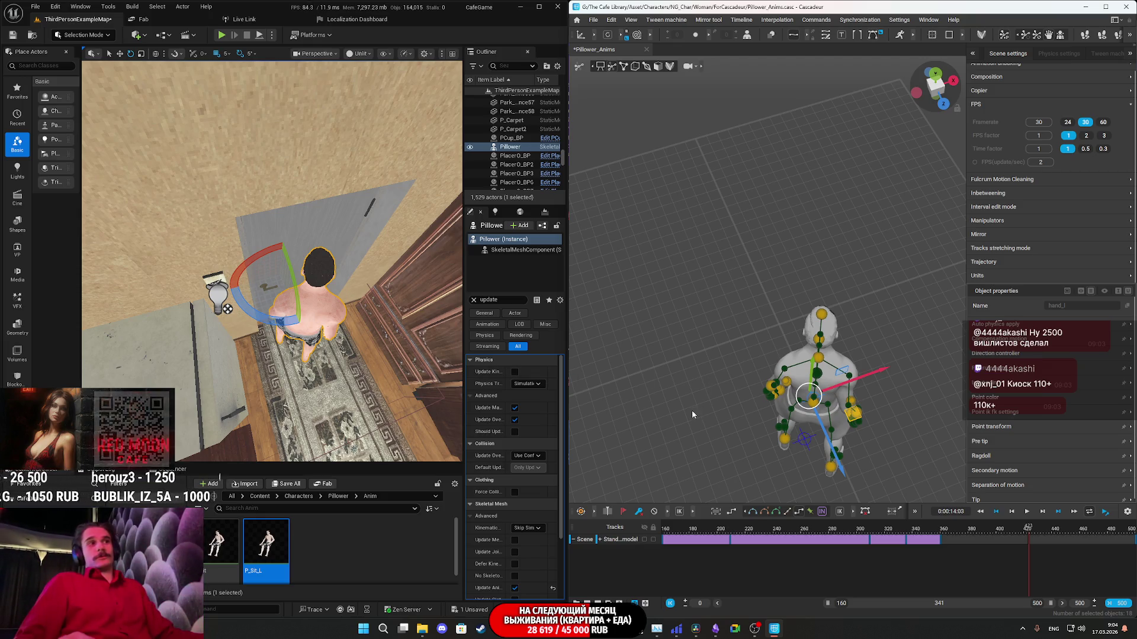
left_click_drag(1002, 539, 1053, 539)
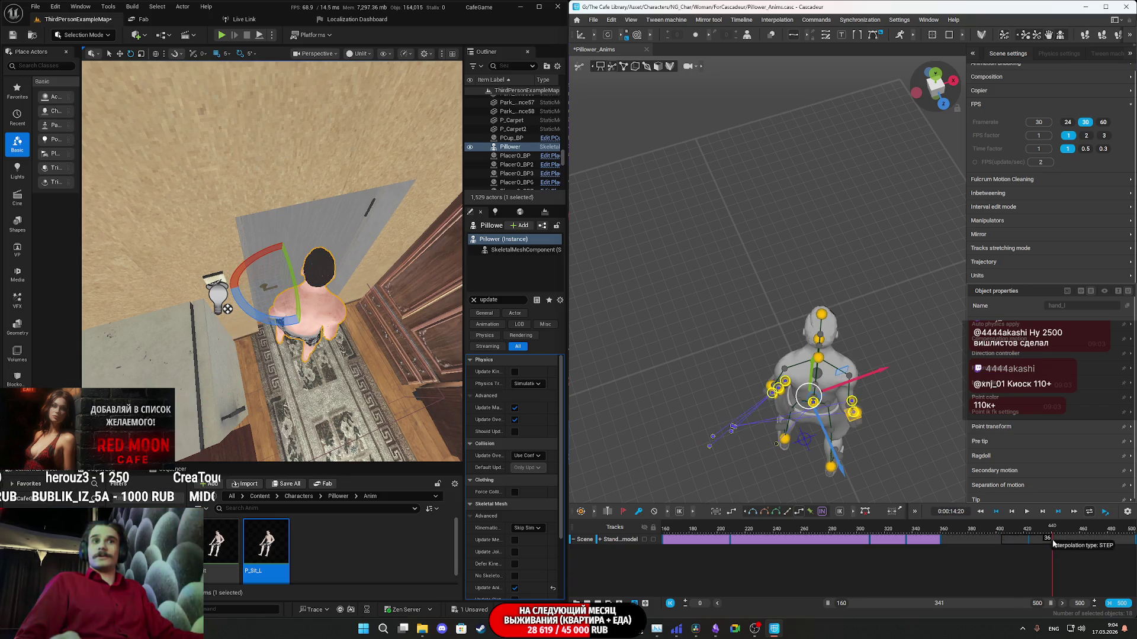
Apply AI inbetweening to frames 423–441 and play the result back with a level Unreal view.
left_click(823, 513)
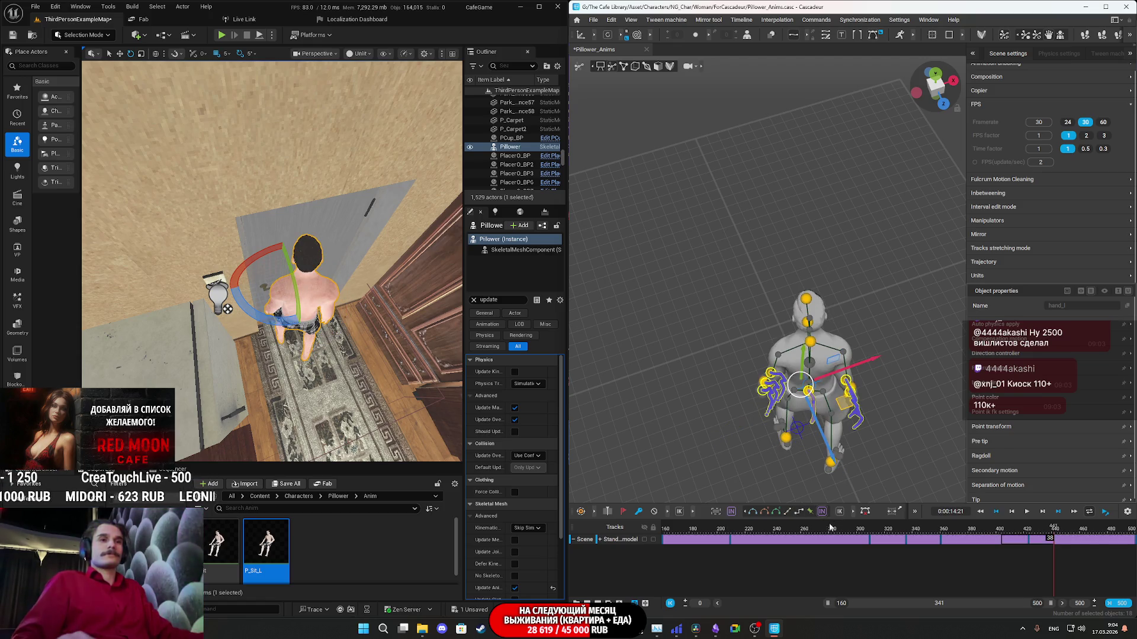
key("space")
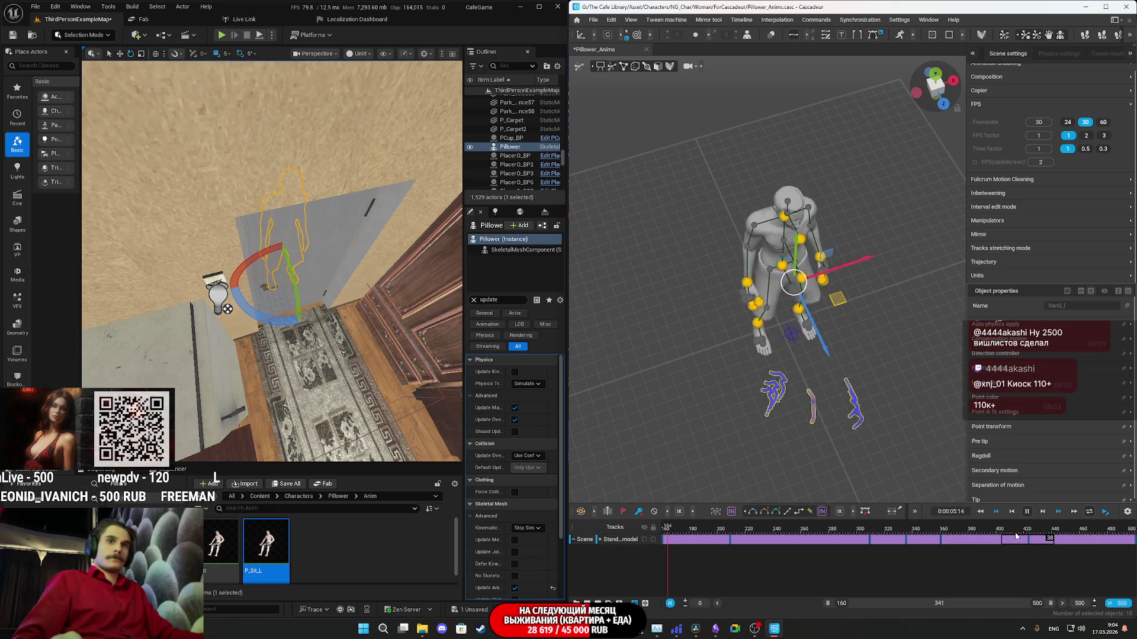
right_click_drag(272, 266, 264, 195)
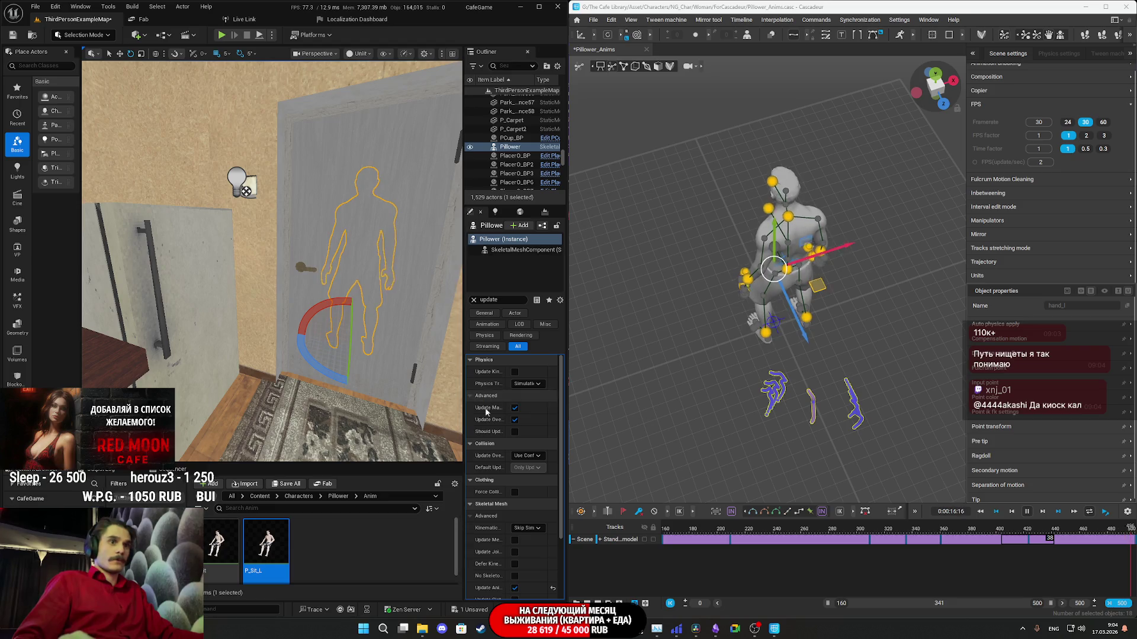
Go to the final frame near 500 and shift the selected body joints.
left_click(1073, 528)
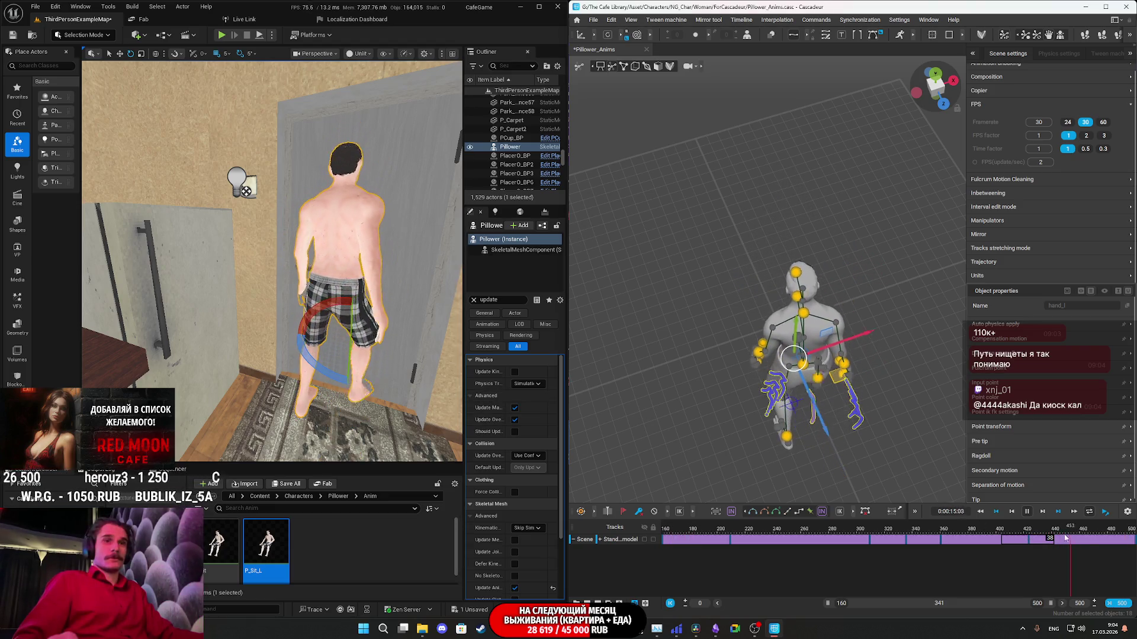
left_click_drag(1053, 545, 929, 539)
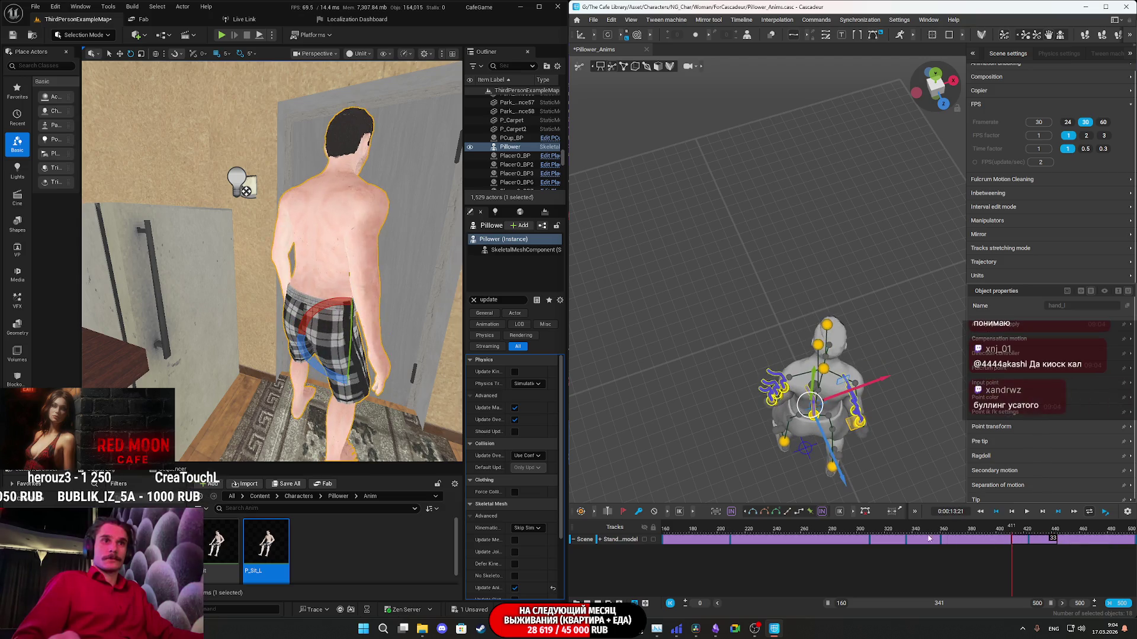
left_click(1103, 543)
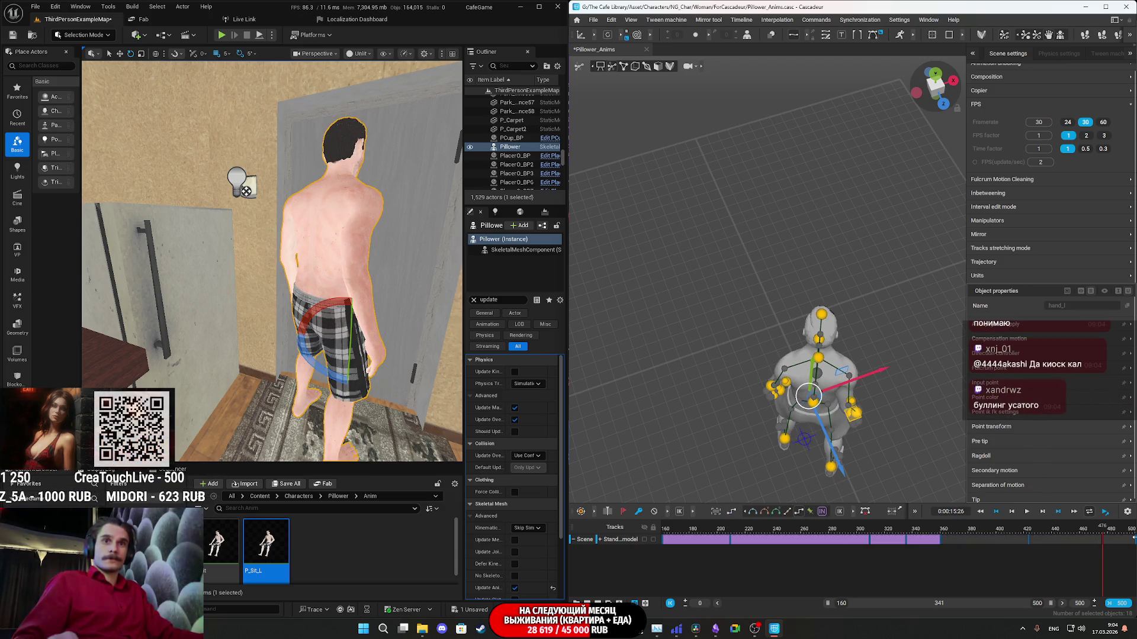
left_click(1135, 543)
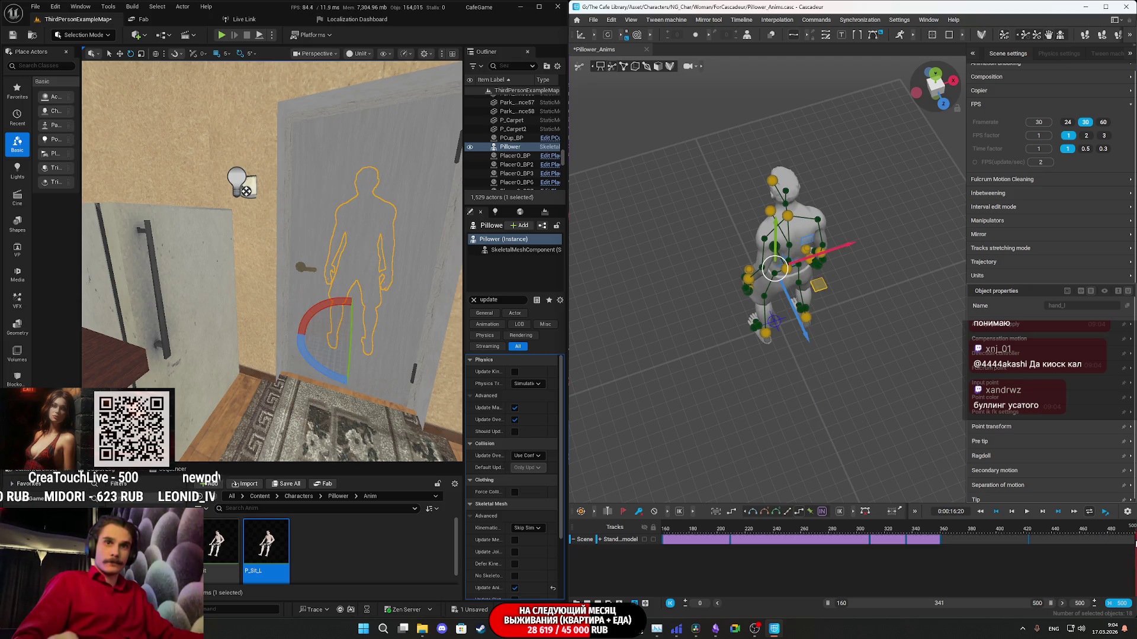
mouse_move(827, 354)
right_mouse_down()
mouse_move(827, 328)
mouse_move(811, 370)
right_mouse_up()
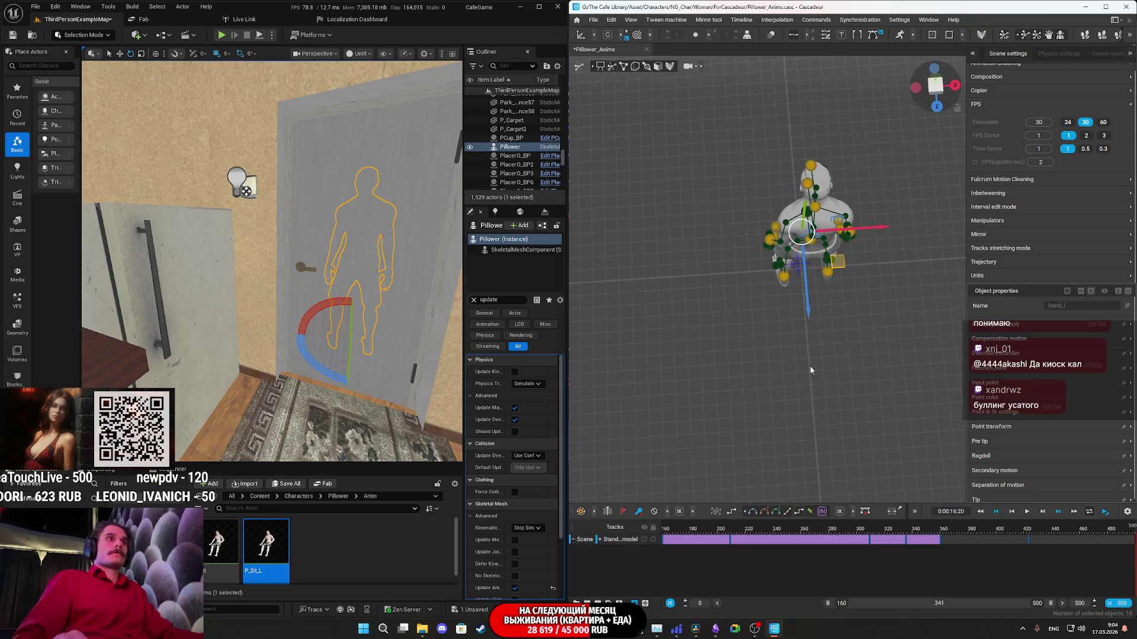
left_click(594, 281)
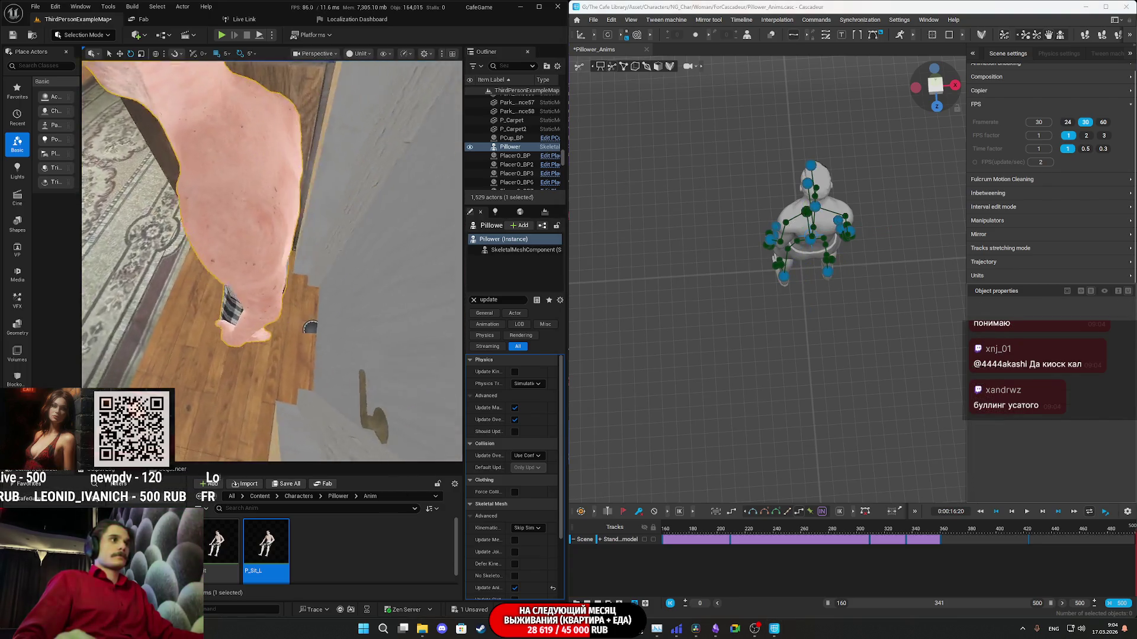
mouse_move(728, 106)
left_mouse_down()
mouse_move(871, 296)
mouse_move(838, 296)
mouse_move(845, 306)
left_mouse_up()
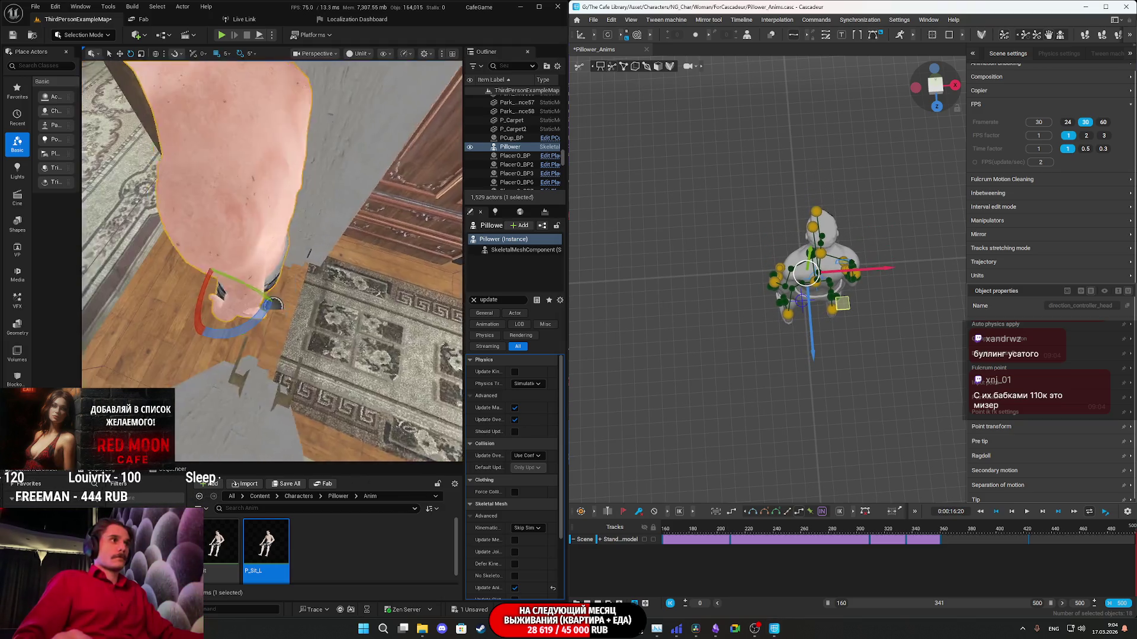
key("Escape")
Adjust the head's facing with direction_controller_head and nudge the pose.
right_click_drag(379, 327, 380, 327)
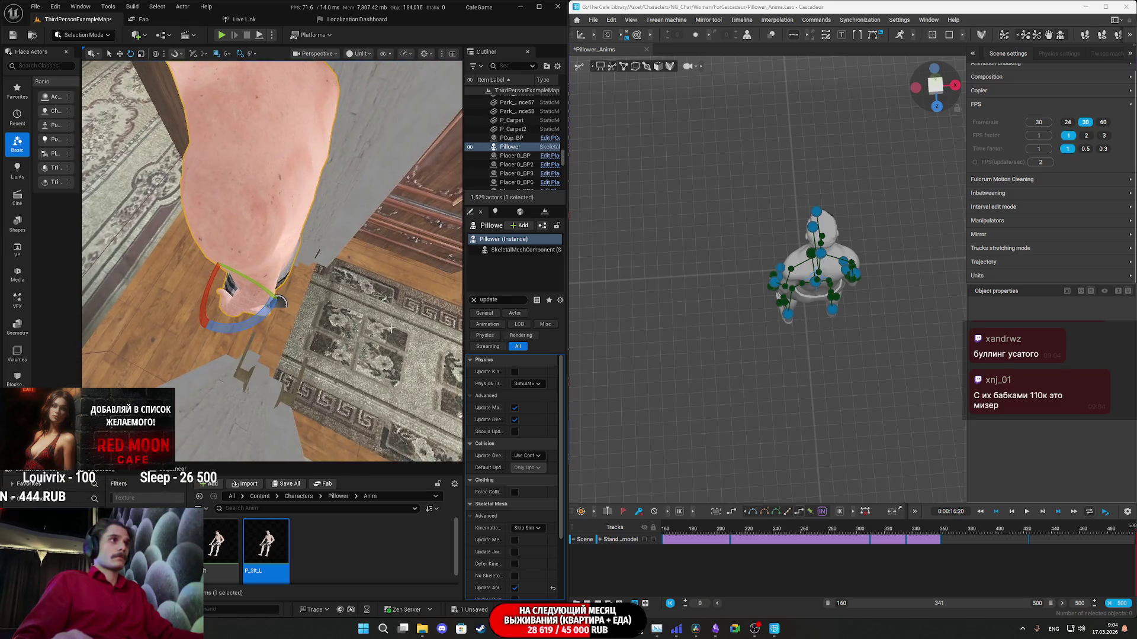
left_click_drag(843, 303, 830, 299)
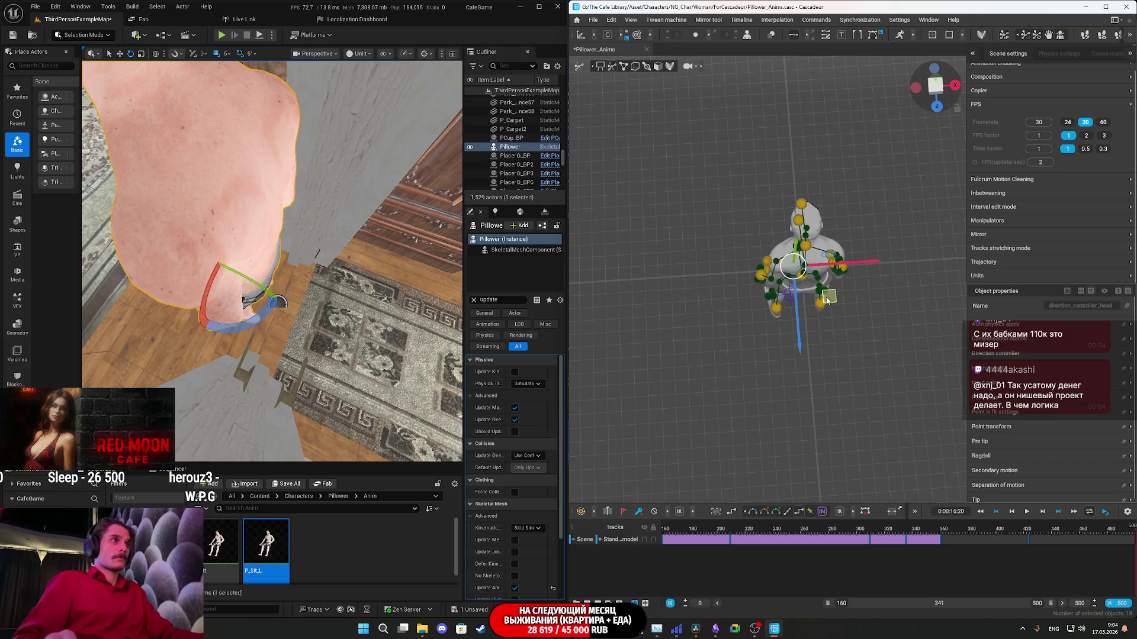
right_click_drag(272, 260, 307, 261)
left_click(999, 563)
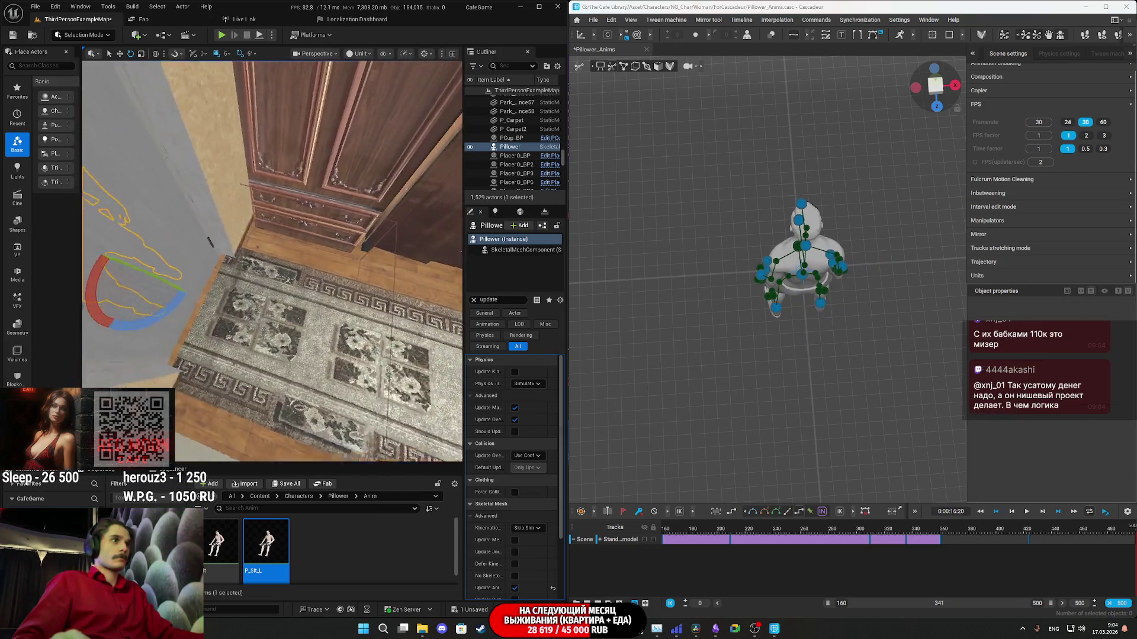
Play the ending back from frame 356.
left_click_drag(1005, 540, 1058, 540)
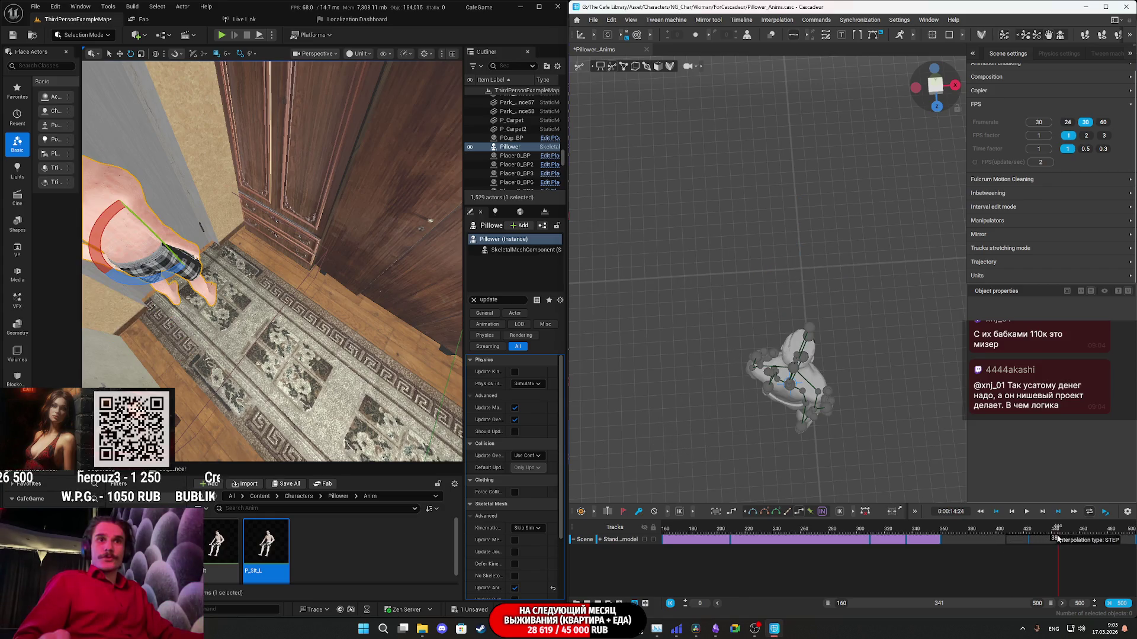
left_click(937, 529)
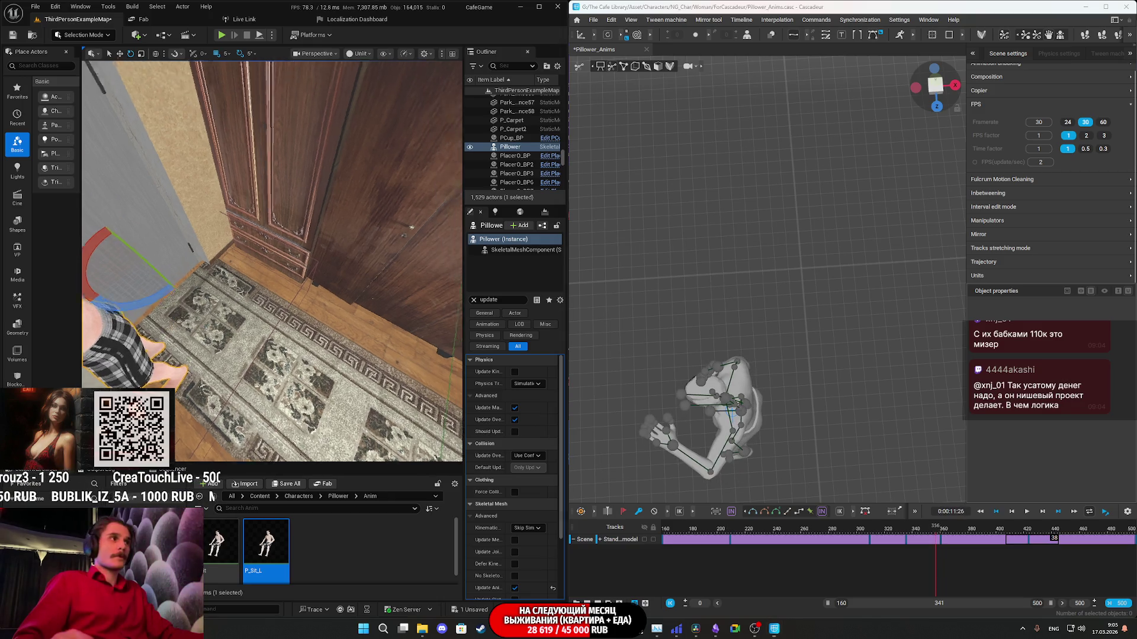
key("space")
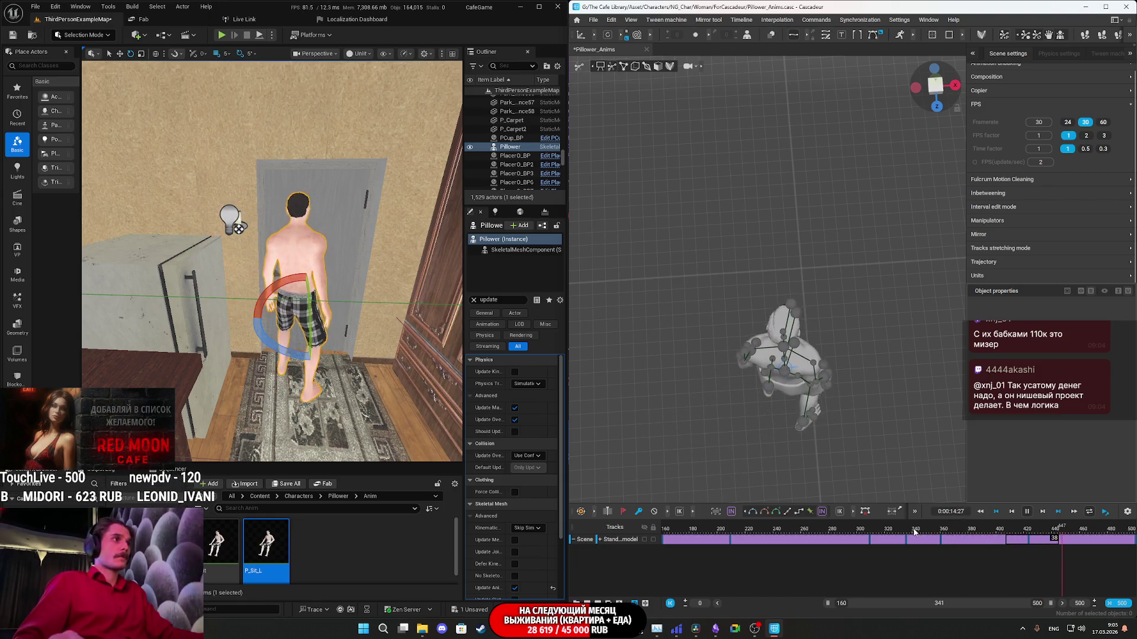
key("space")
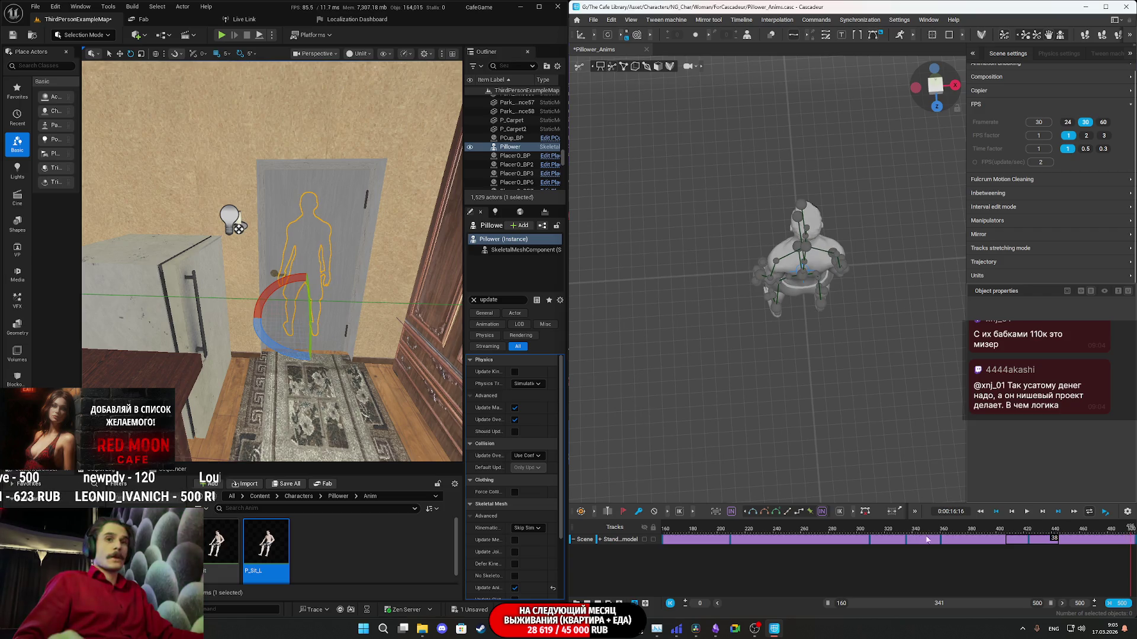
Go to frame 386 and view the standing character from behind.
left_click(977, 531)
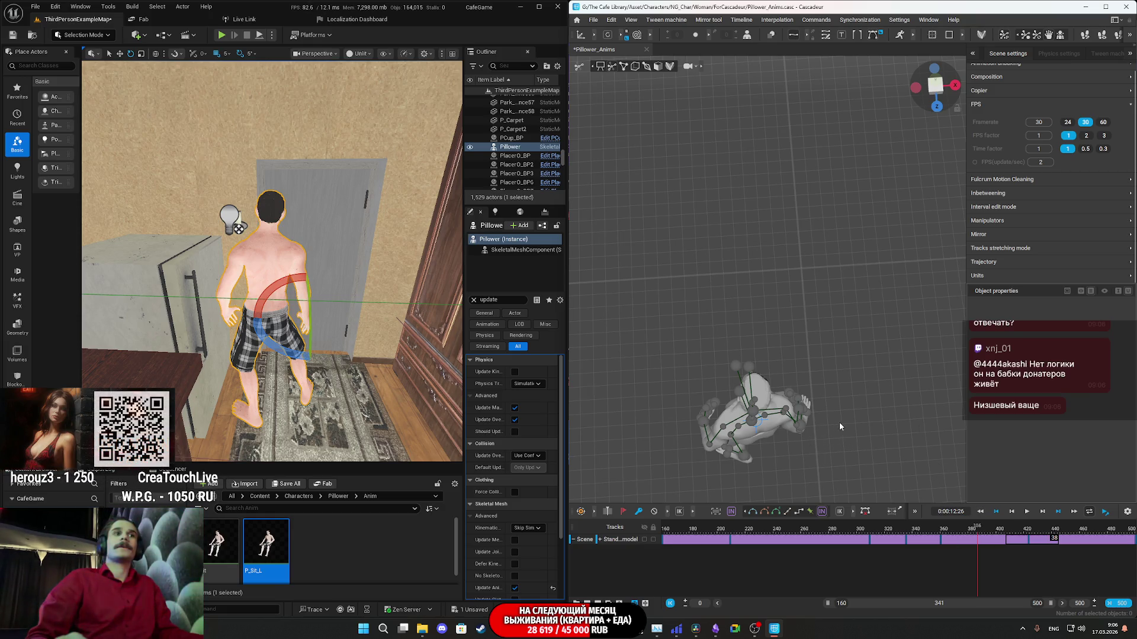
mouse_move(859, 454)
right_mouse_down()
mouse_move(882, 342)
mouse_move(871, 335)
mouse_move(873, 308)
right_mouse_up()
key("space")
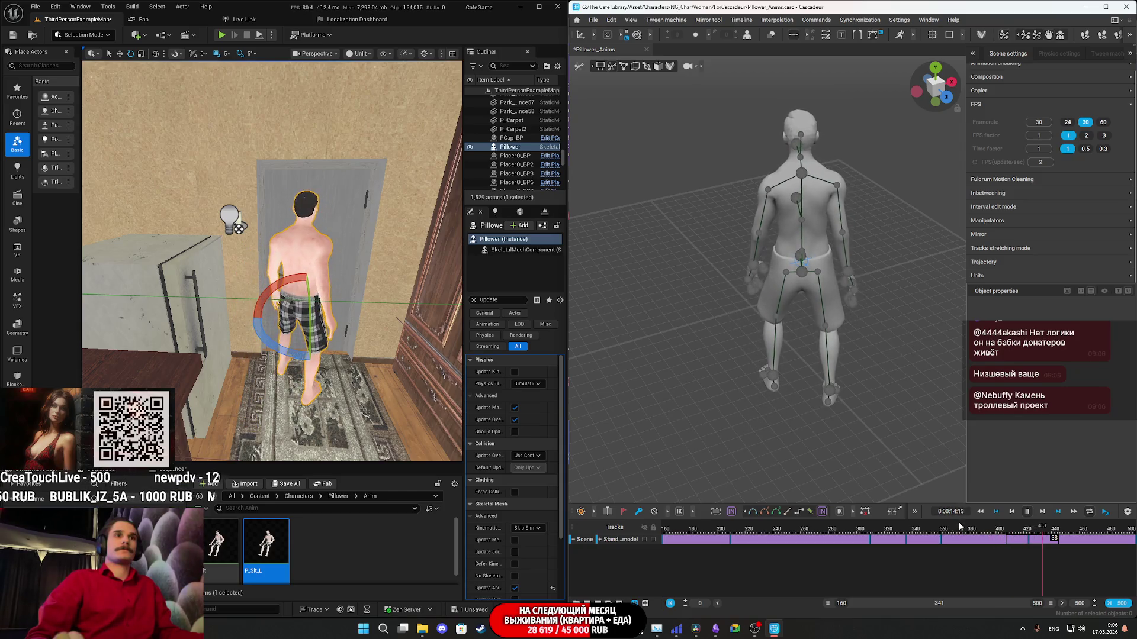
left_click(990, 532)
left_click_drag(991, 532, 976, 534)
key("space")
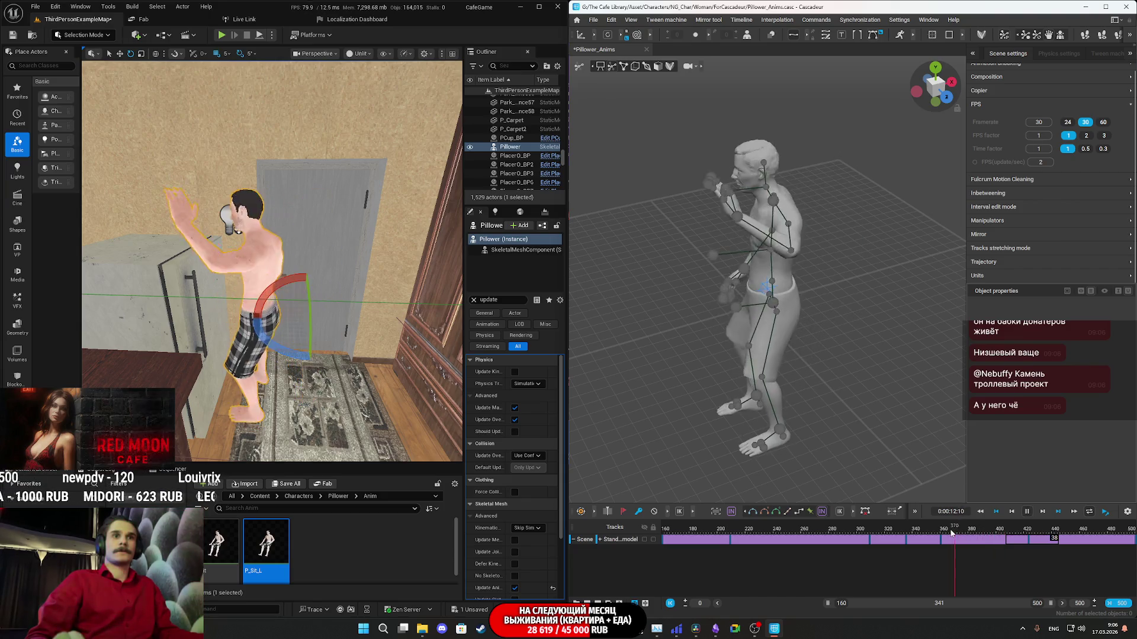
key("space")
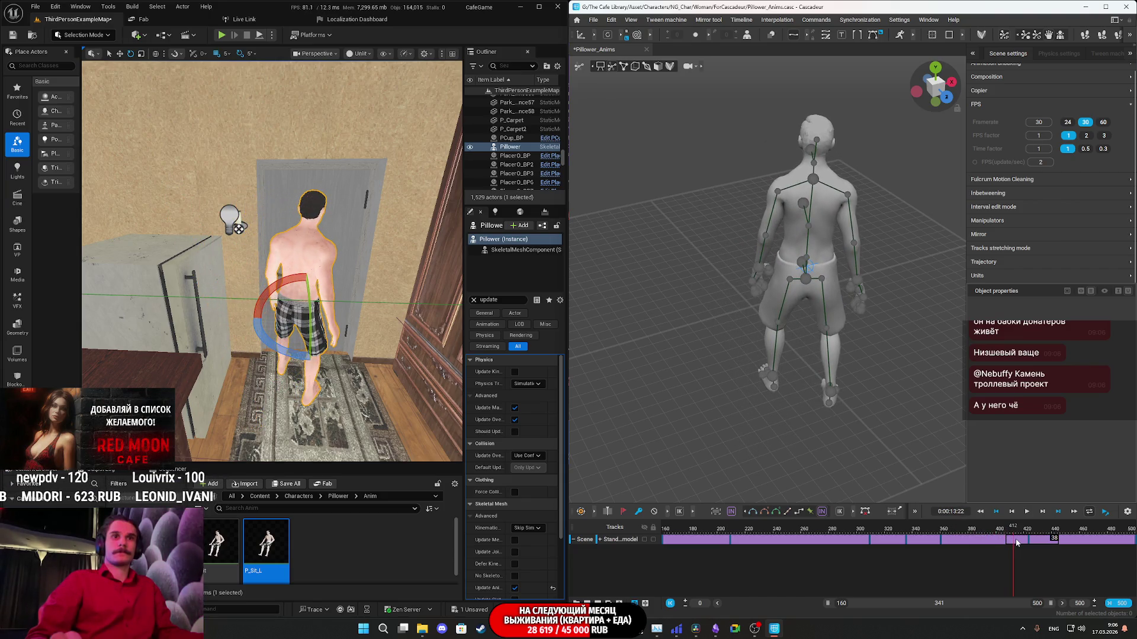
left_click(1027, 542)
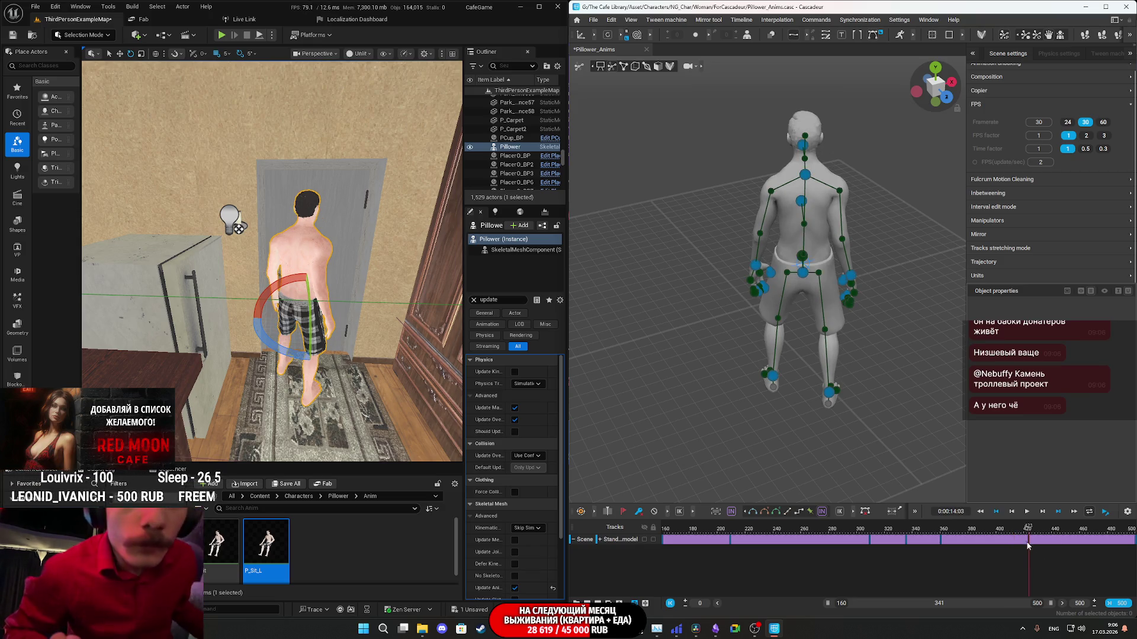
left_click_drag(1029, 542, 1000, 544)
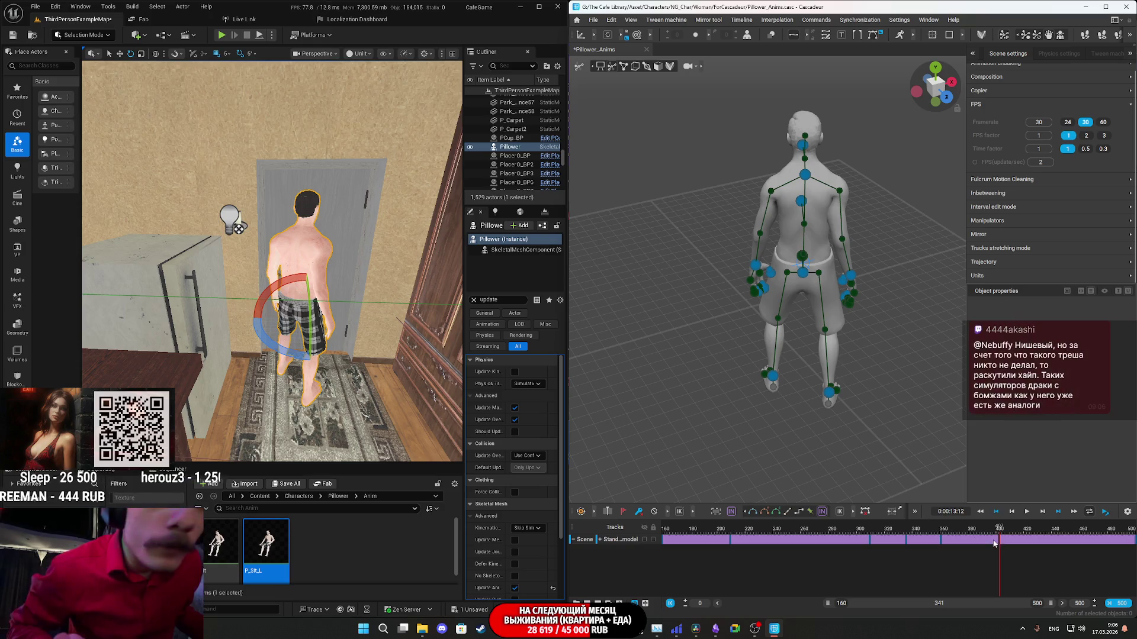
key("space")
key("space")
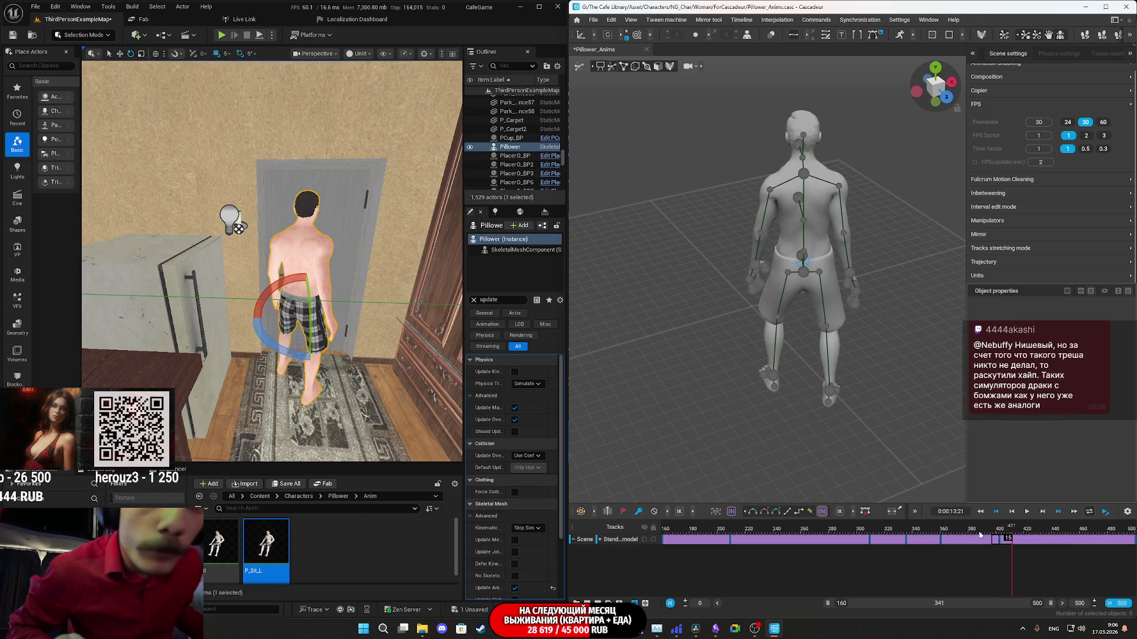
key("space")
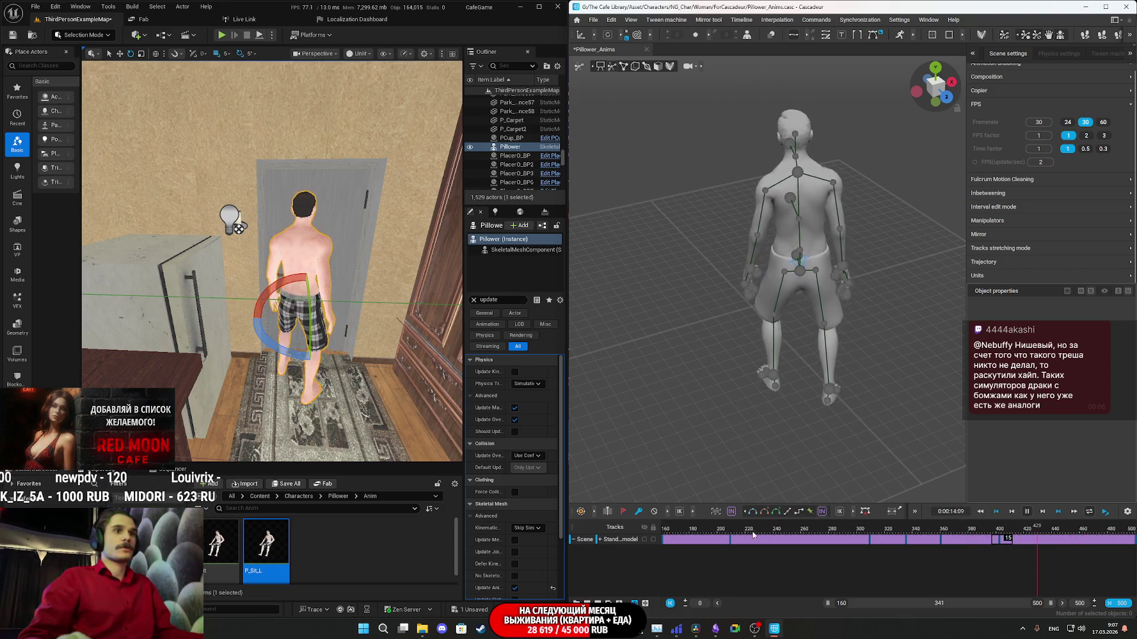
mouse_move(214, 266)
right_mouse_down()
mouse_move(261, 257)
mouse_move(260, 246)
mouse_move(252, 250)
mouse_move(363, 319)
right_mouse_up()
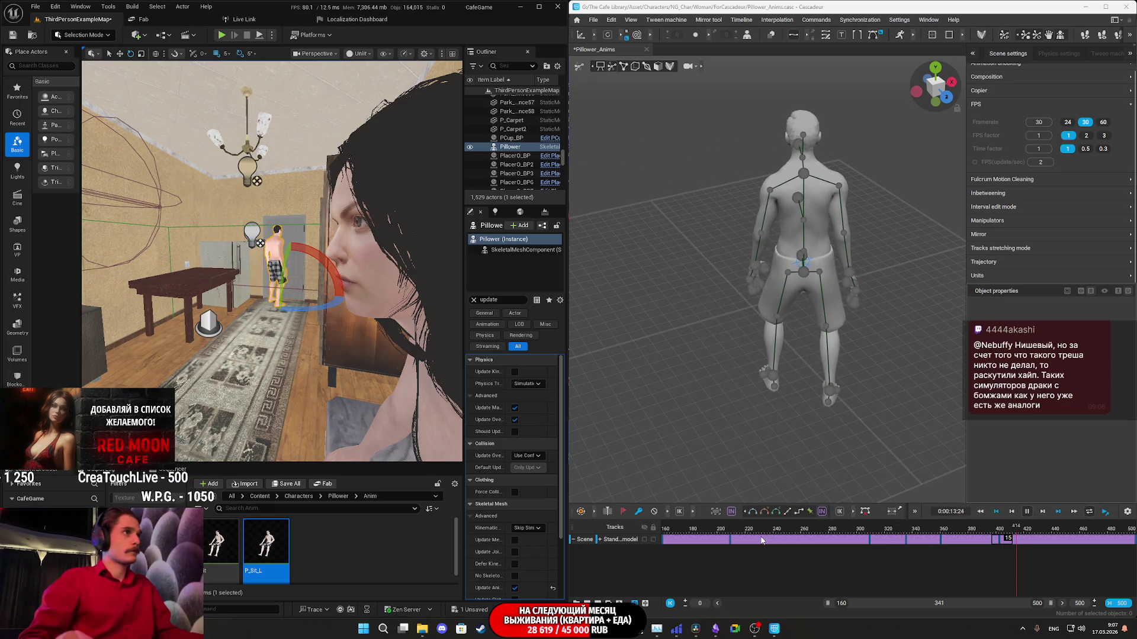
left_click(893, 535)
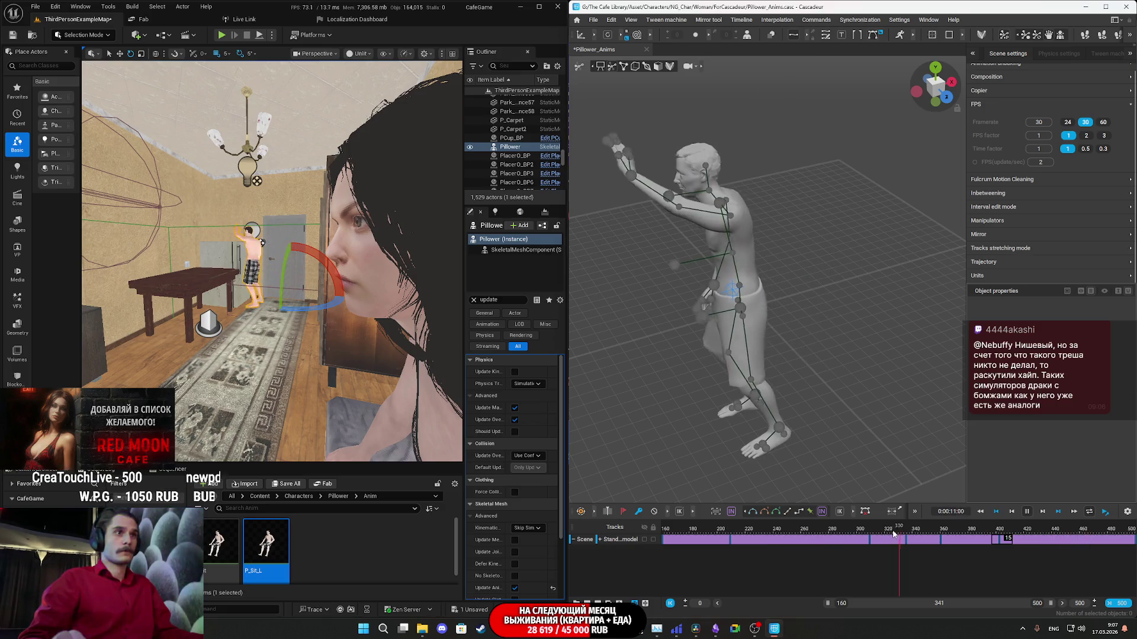
key("space")
left_click(966, 530)
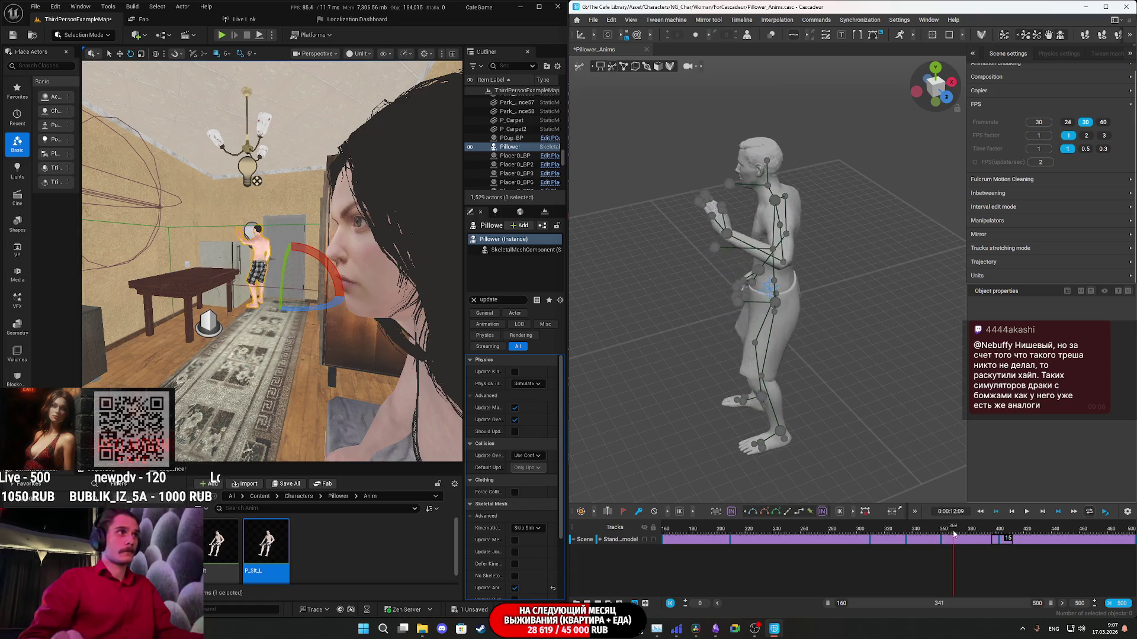
mouse_move(966, 534)
left_mouse_down()
mouse_move(955, 535)
mouse_move(992, 536)
left_mouse_up()
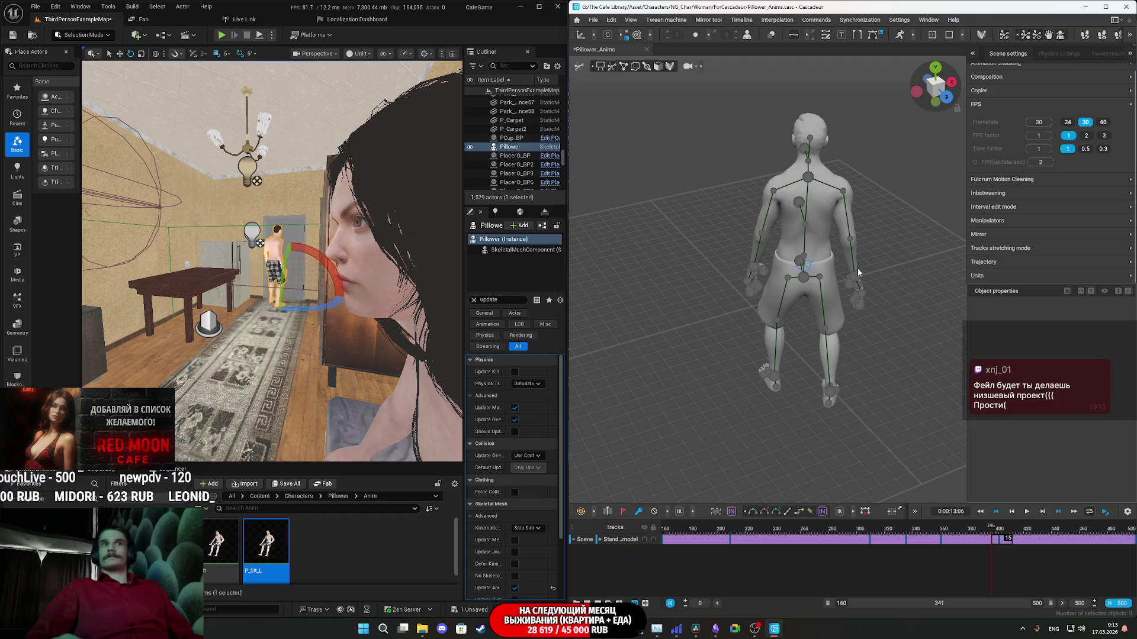
Replay the motion from frames 391, 385 and 369 to review it.
key("space")
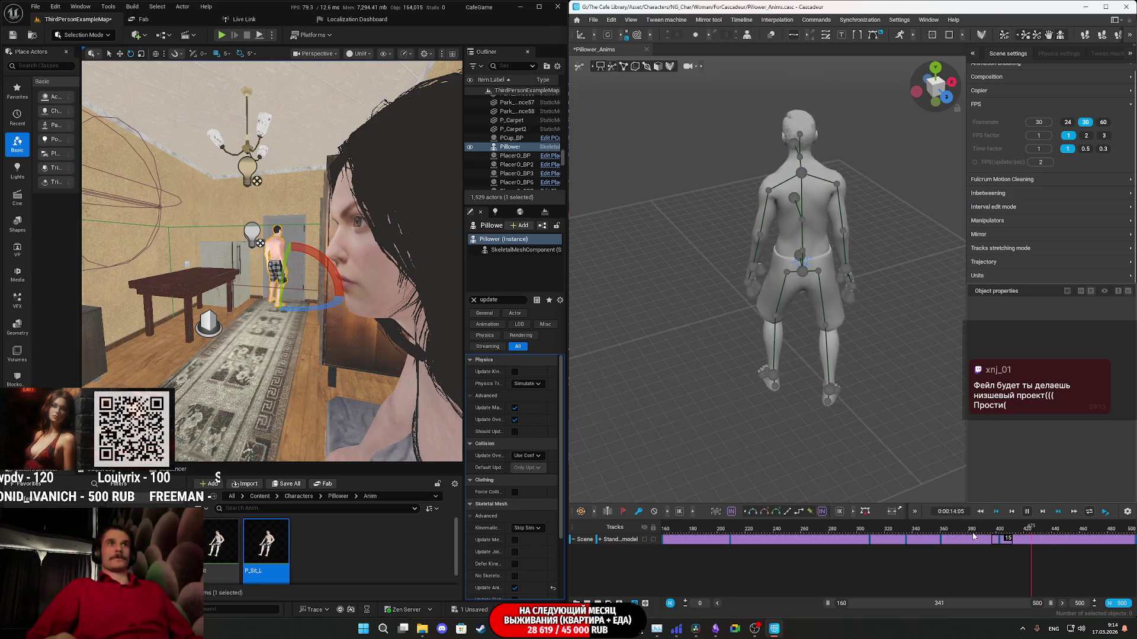
left_click(984, 538)
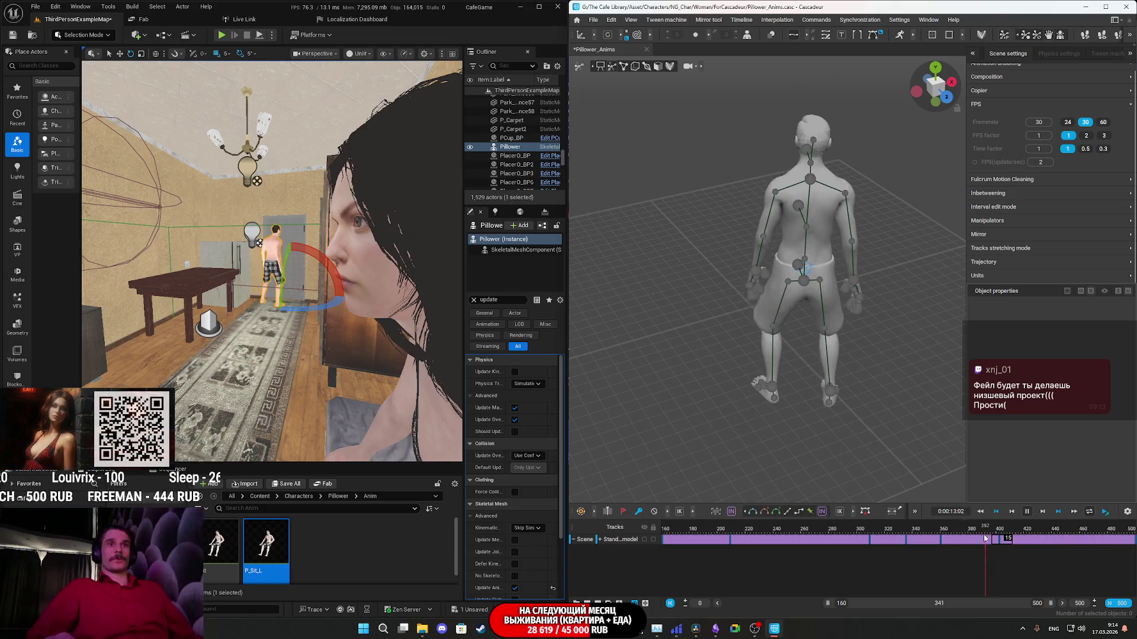
key("space")
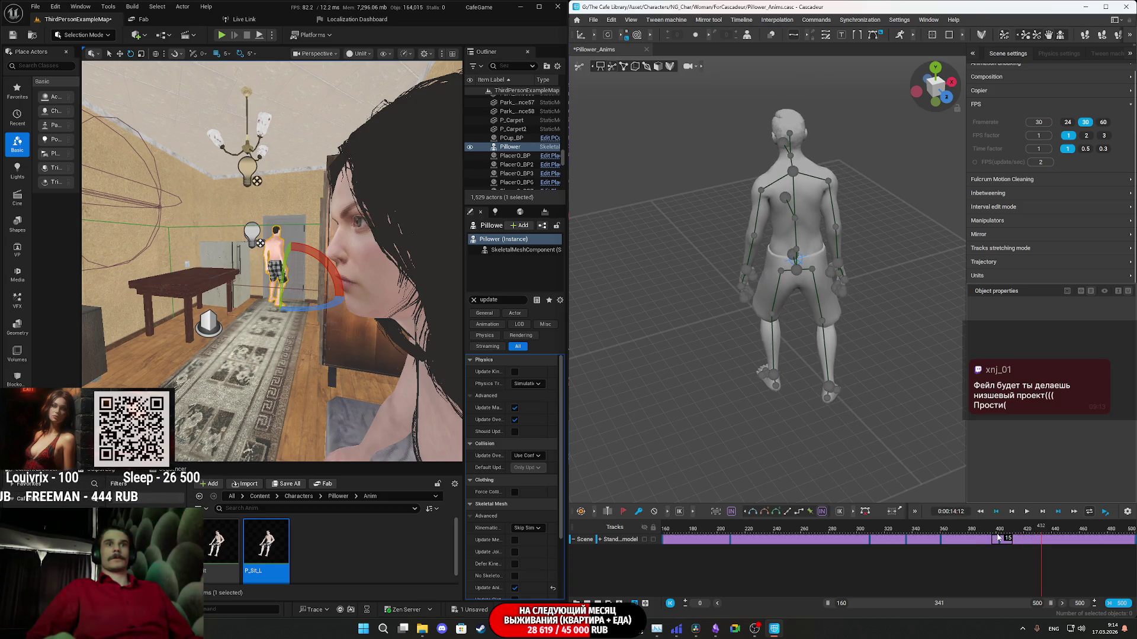
key("space")
left_click(945, 540)
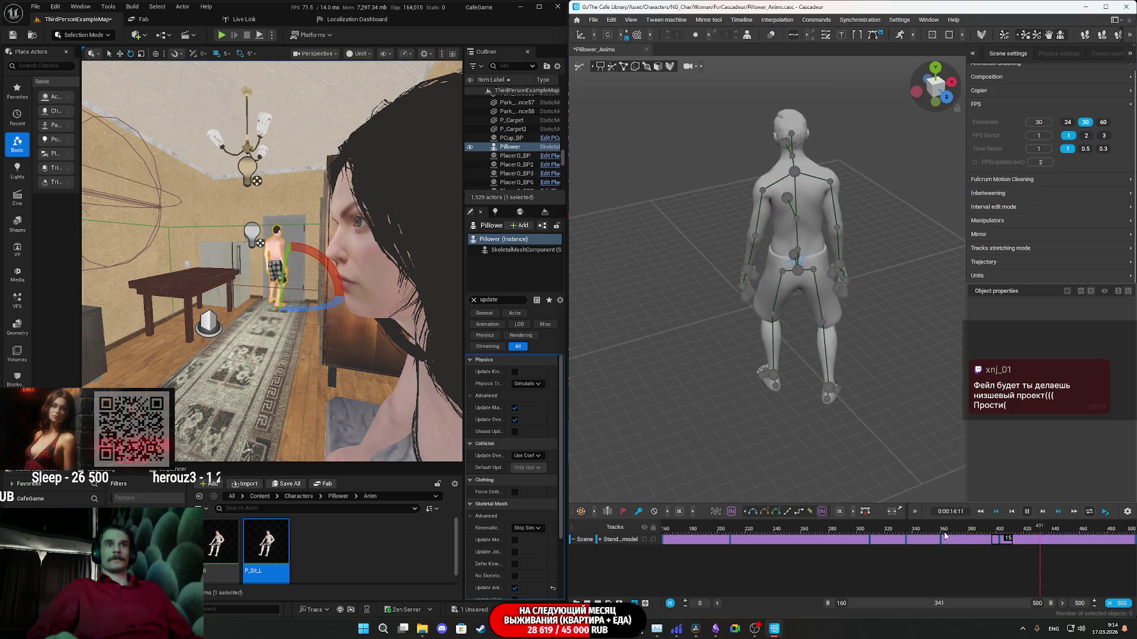
left_click(945, 539)
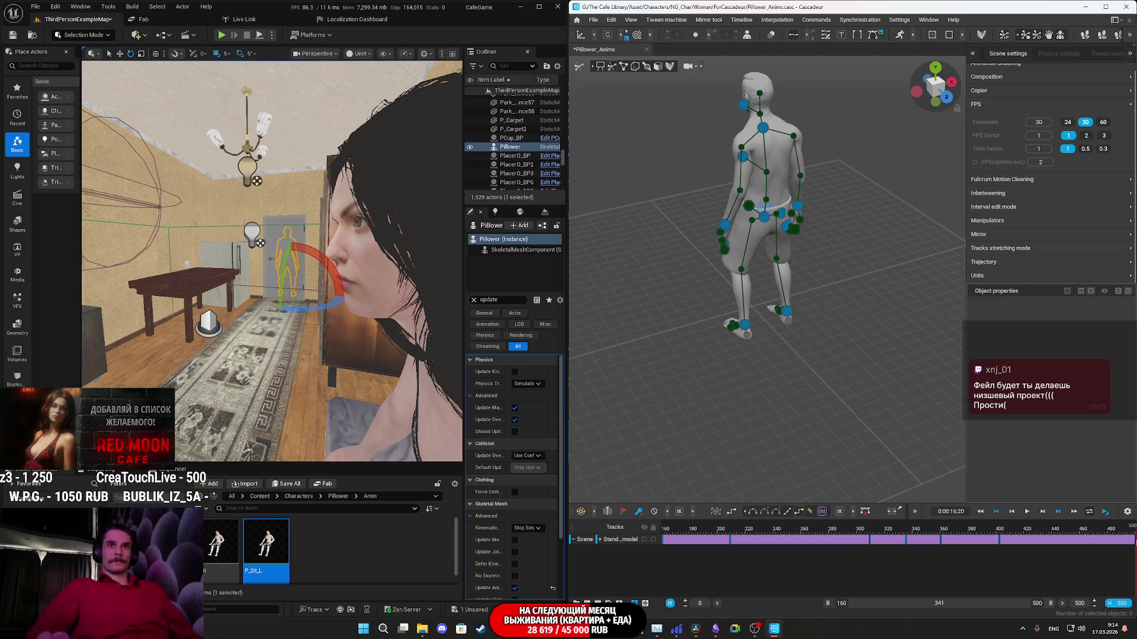
End the play range at frame 442 and play the shortened range back.
left_click_drag(1048, 549, 1053, 546)
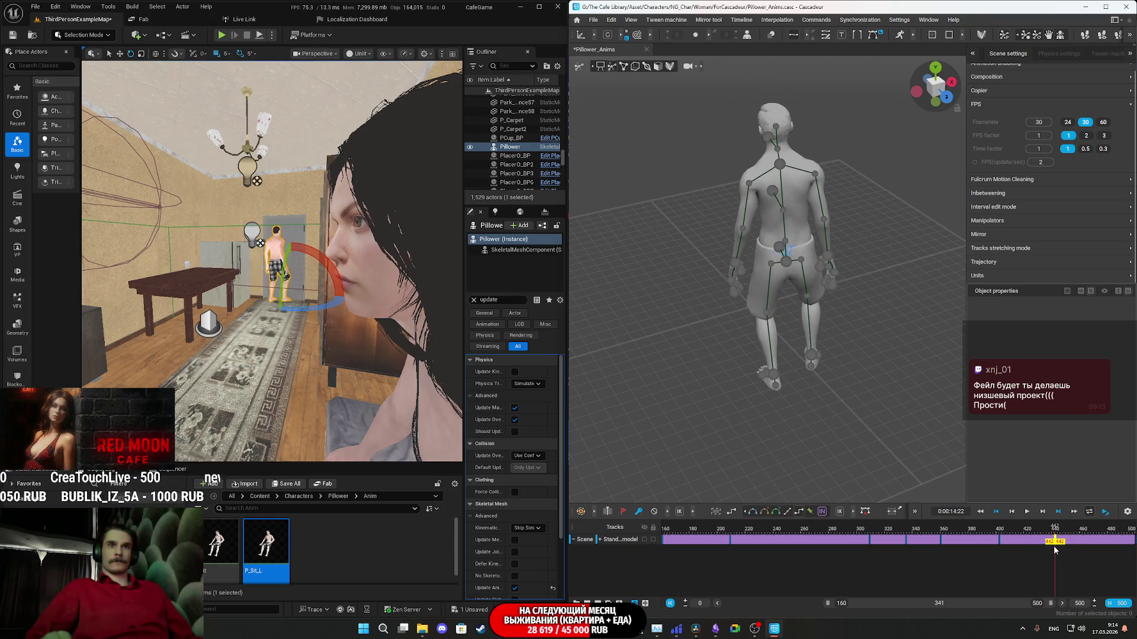
key("space")
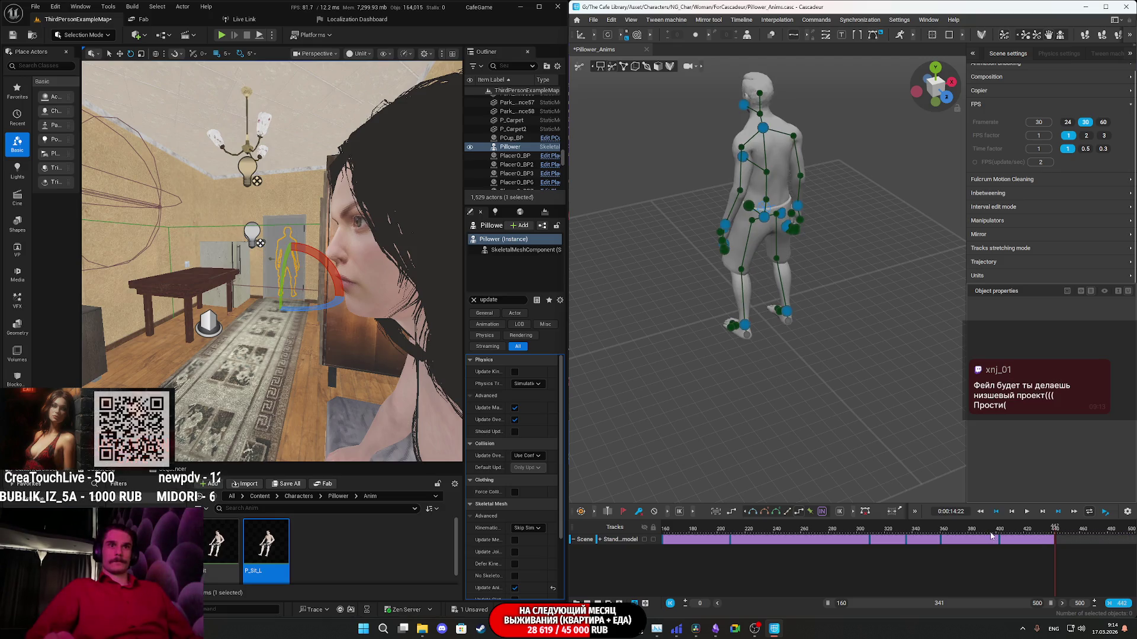
left_click(982, 536)
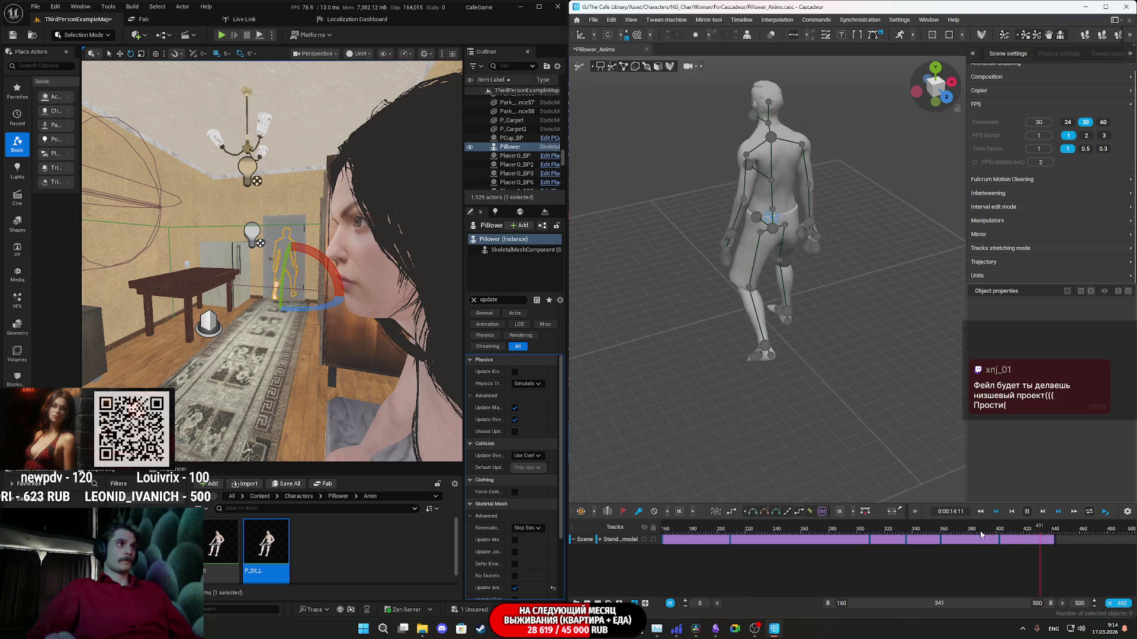
key("space")
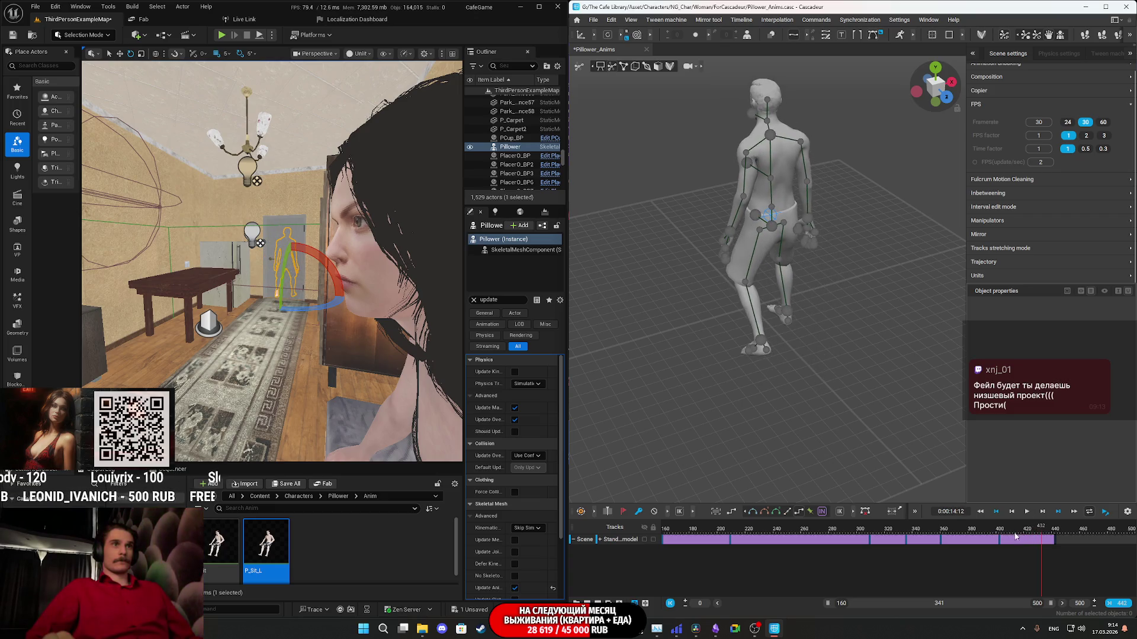
left_click_drag(1056, 541, 1113, 547)
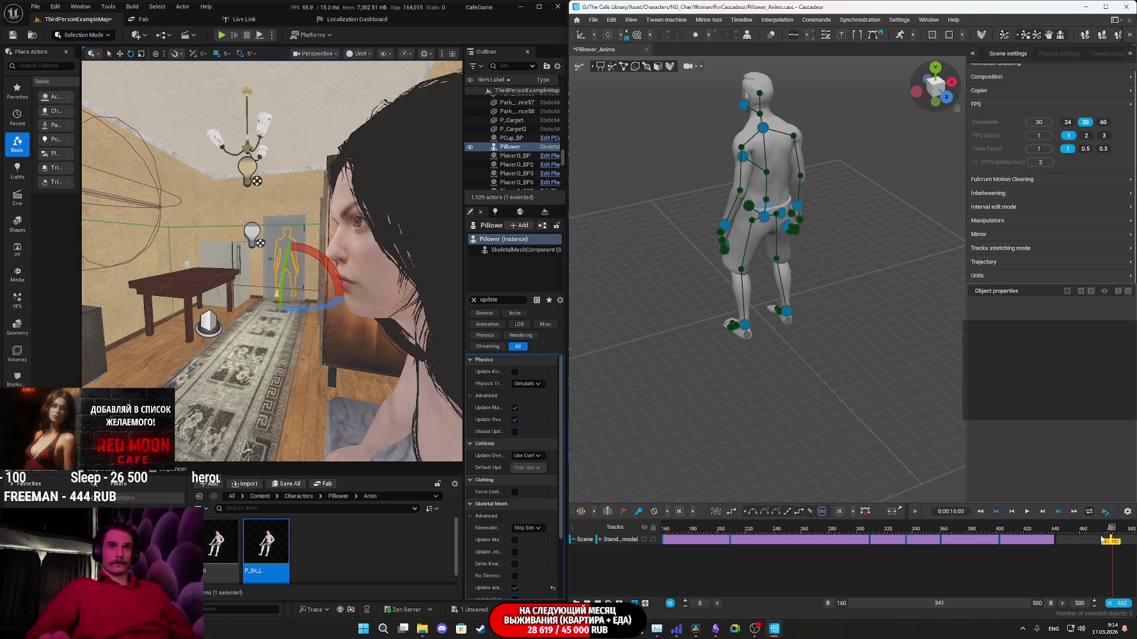
key("space")
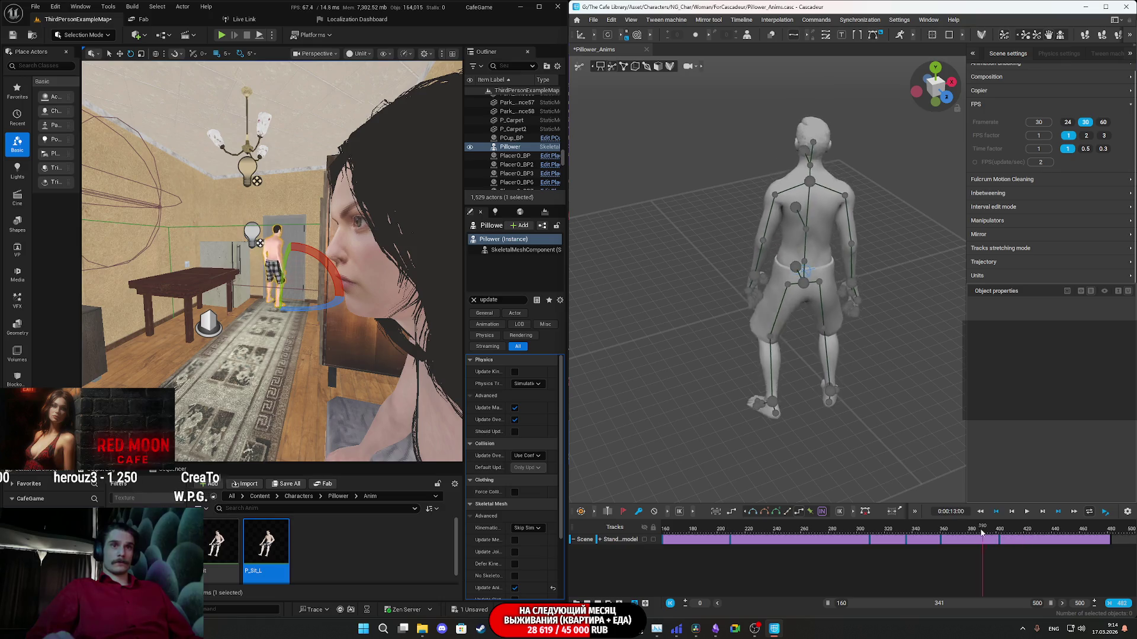
left_click(1027, 511)
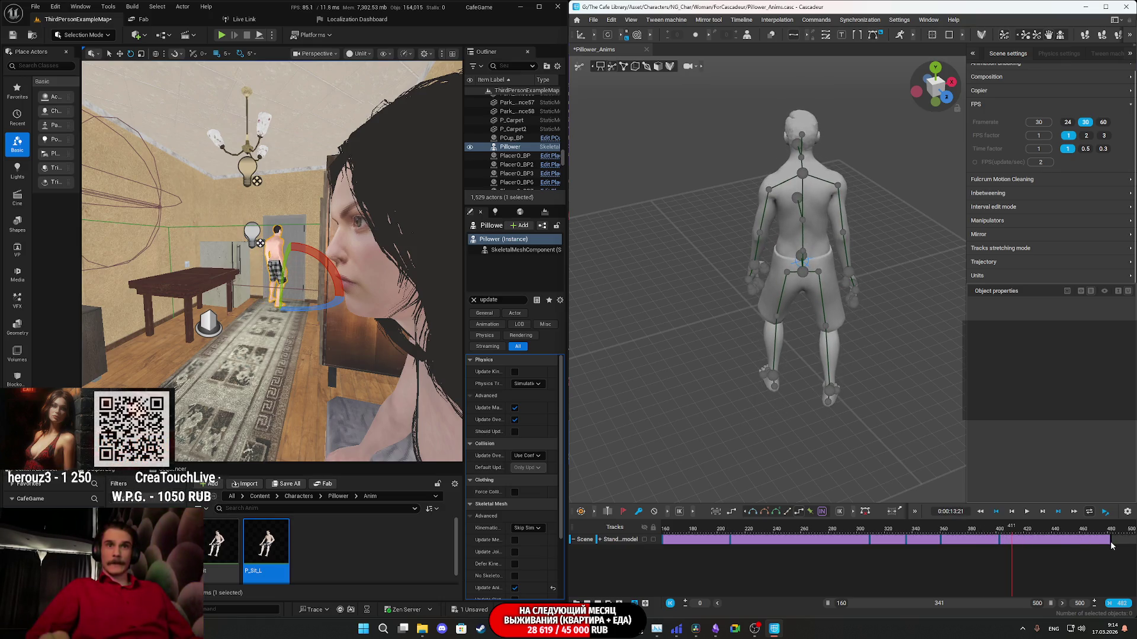
left_click(1115, 545)
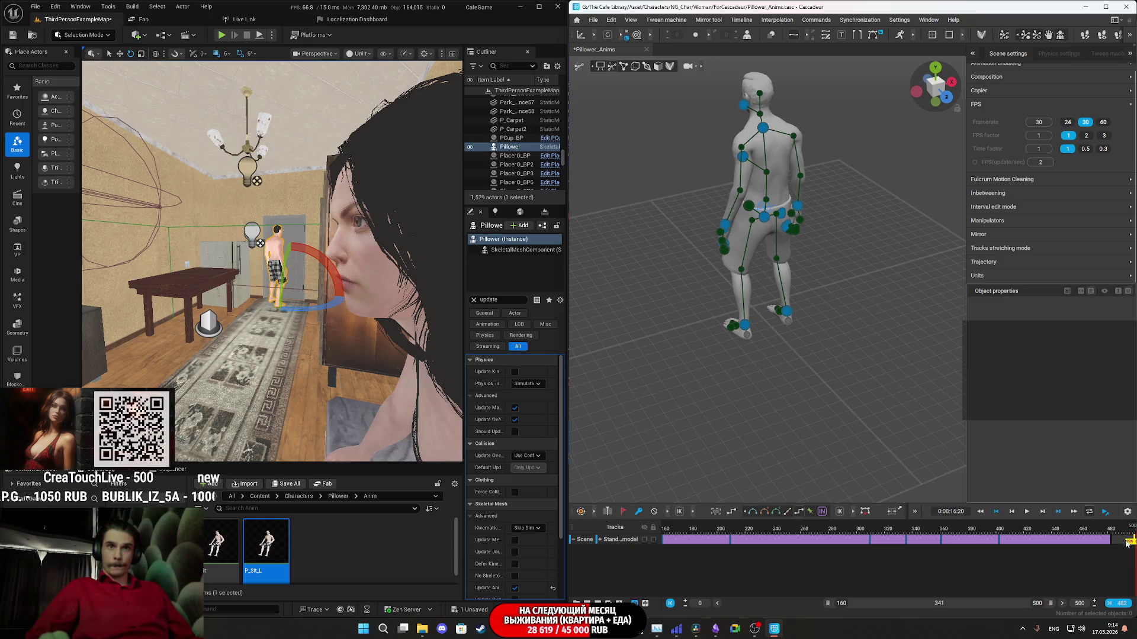
key("space")
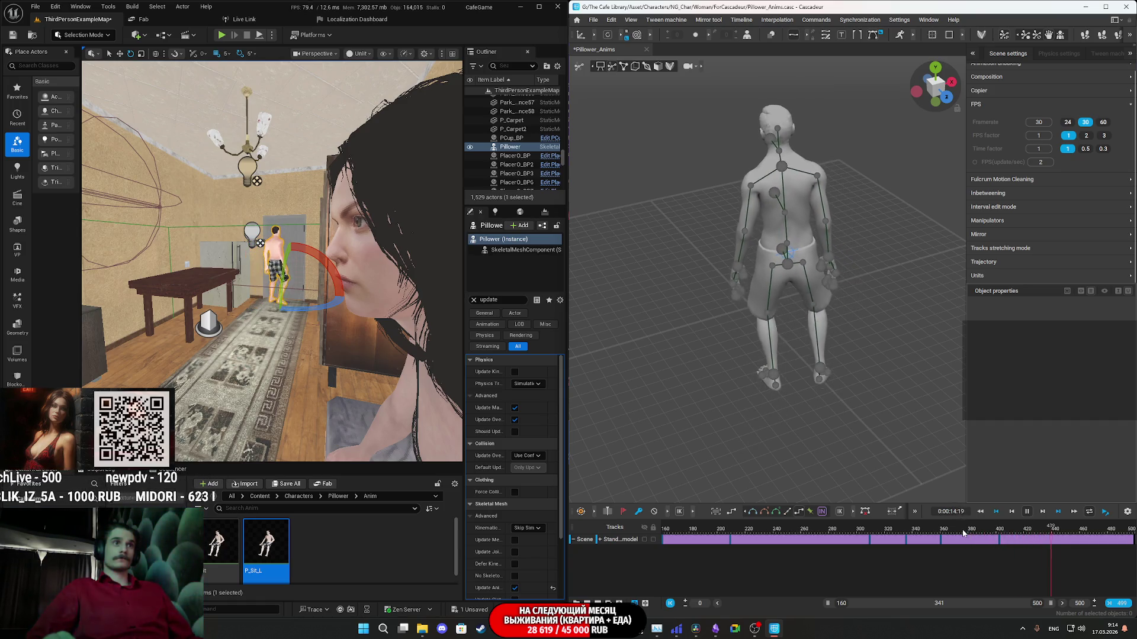
key("space")
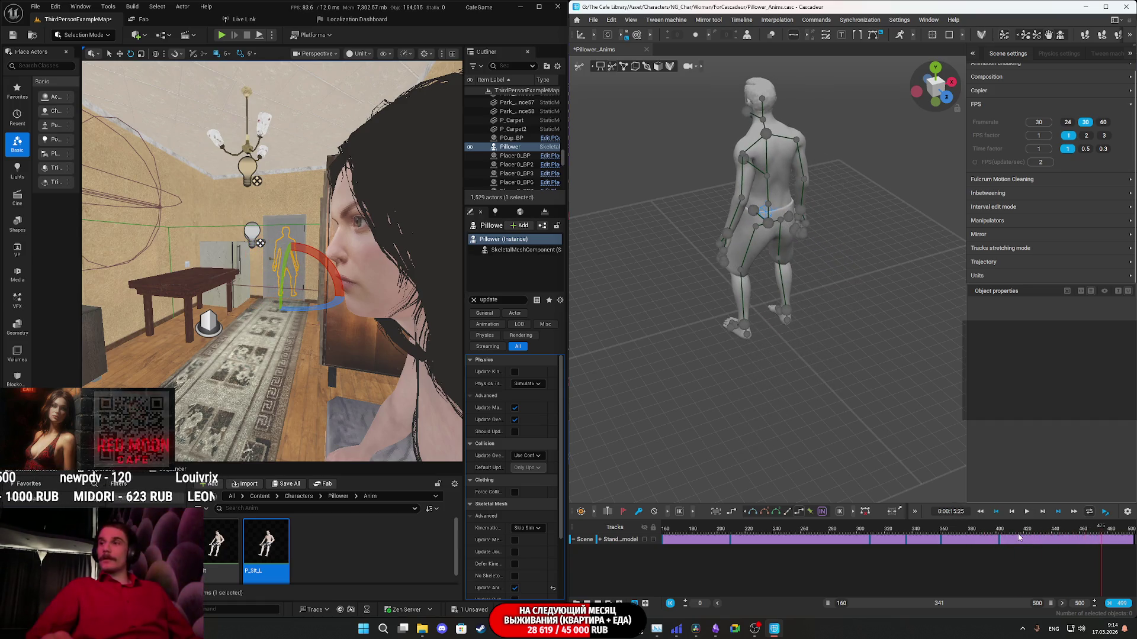
left_click_drag(1025, 540, 976, 540)
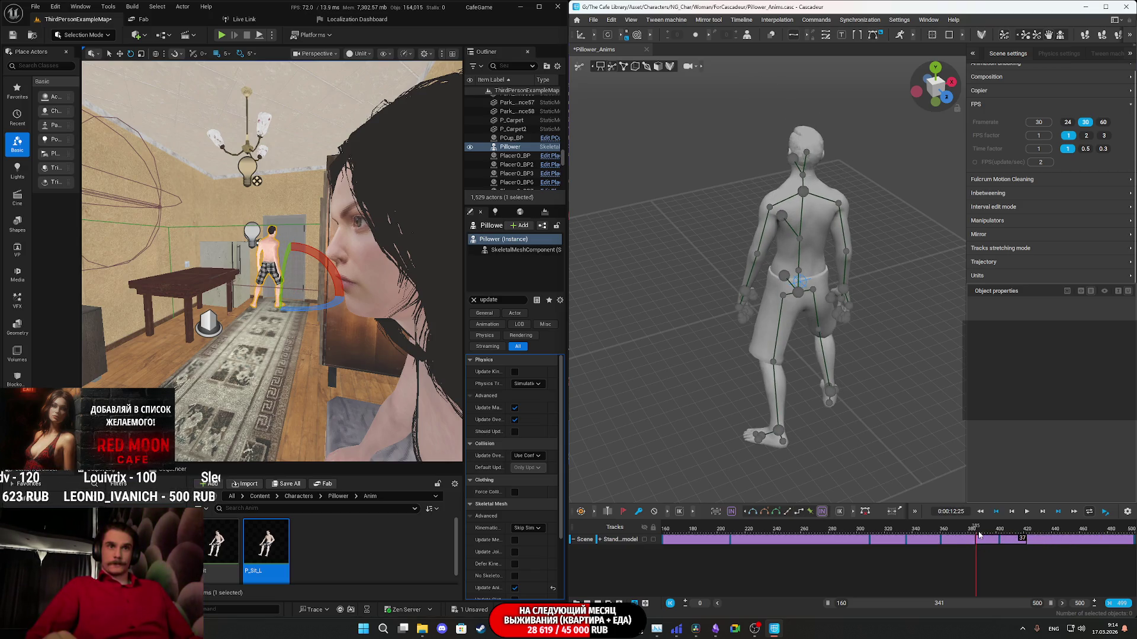
key("space")
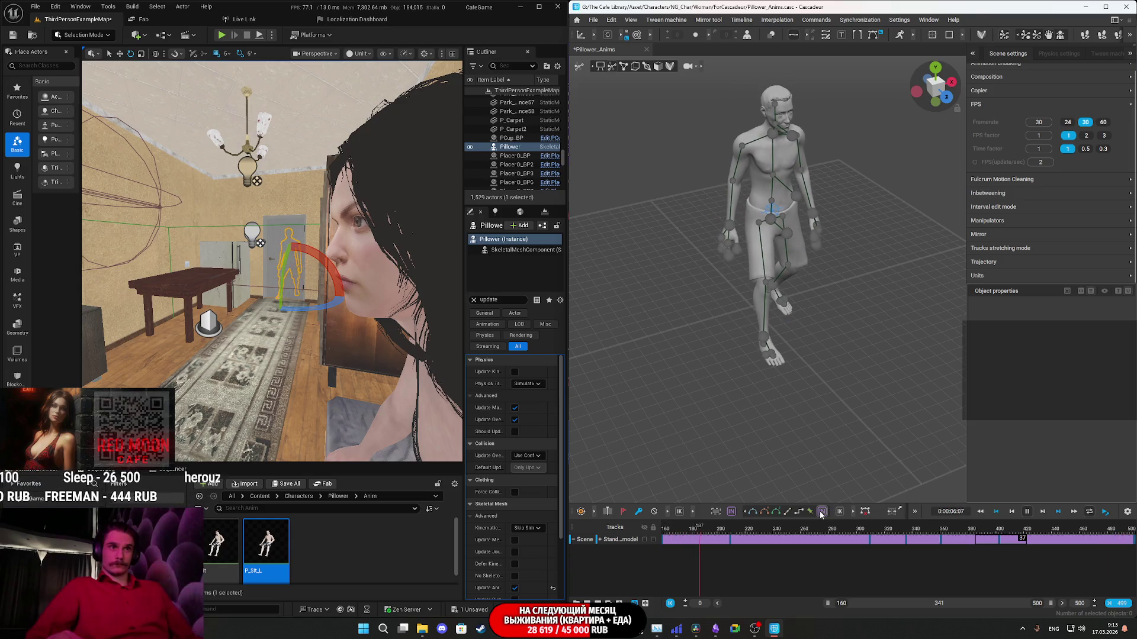
left_click(974, 536)
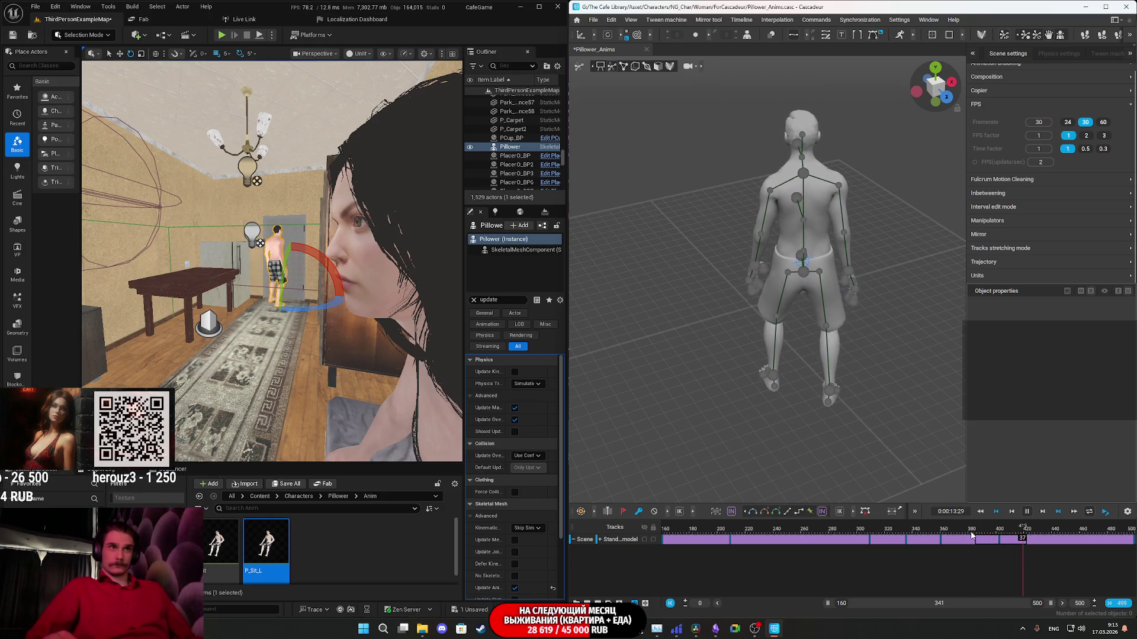
key("space")
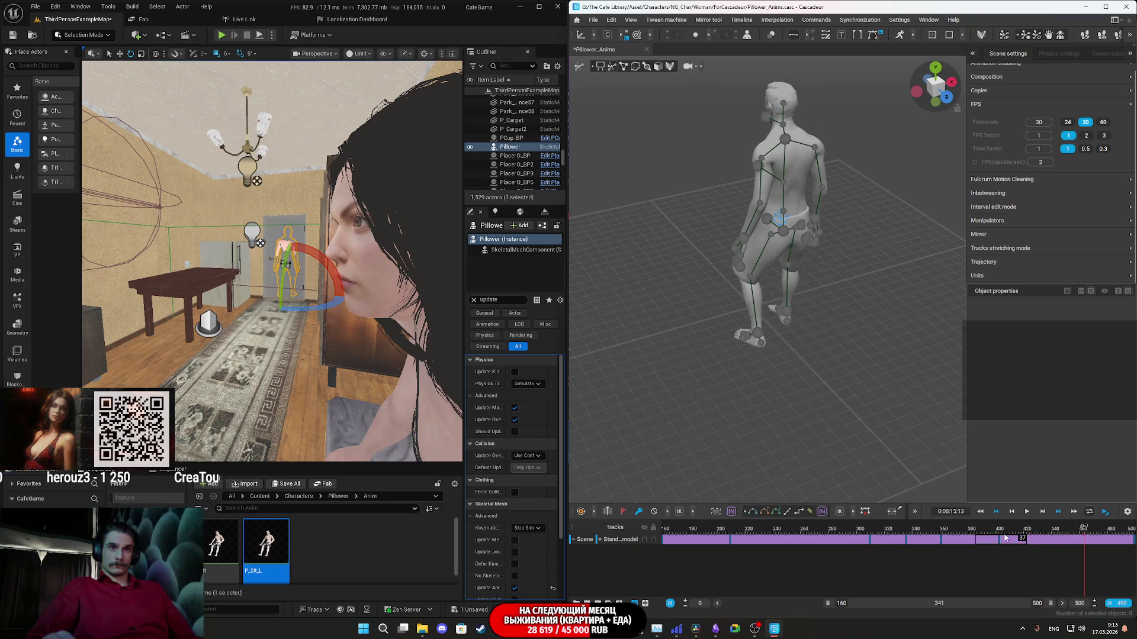
left_click(998, 536)
left_click(913, 533)
key("space")
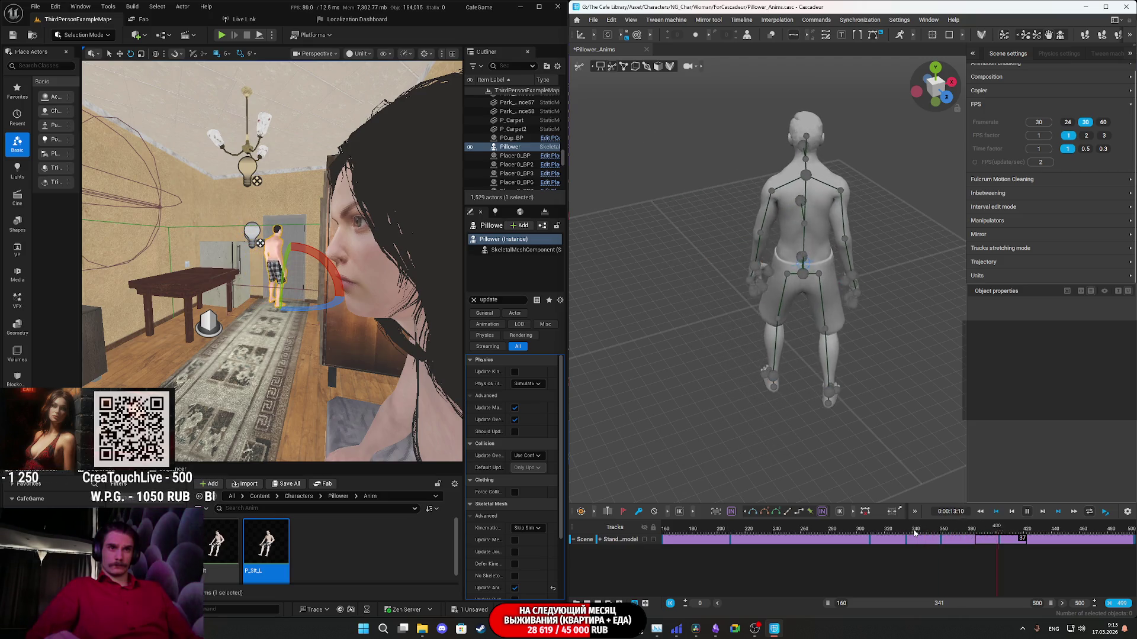
left_click(890, 531)
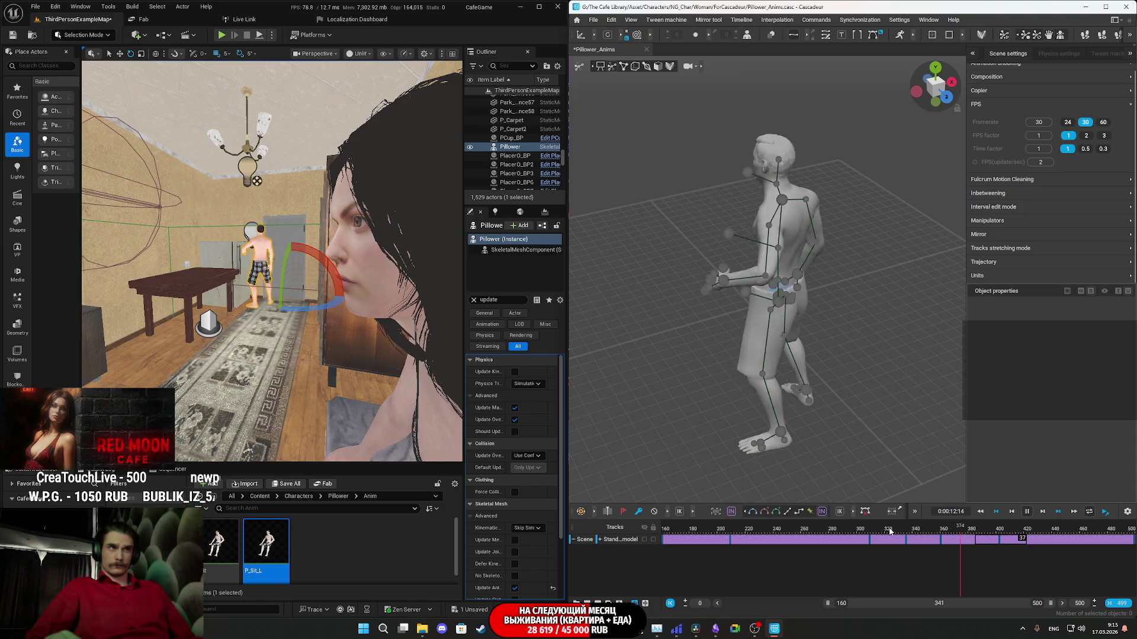
left_click(890, 531)
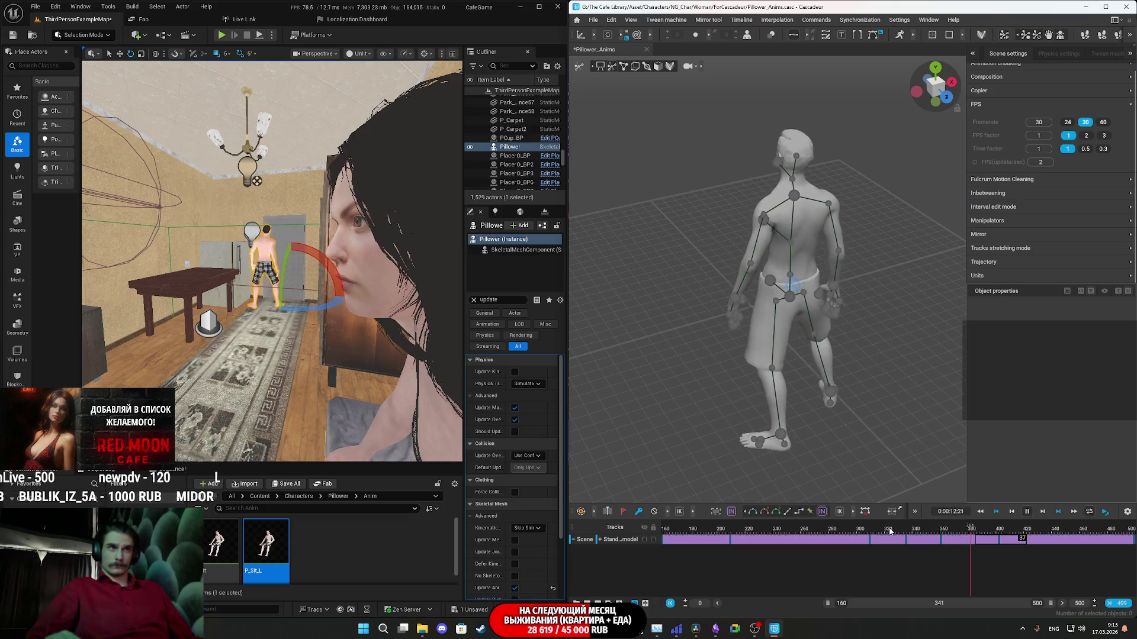
key("space")
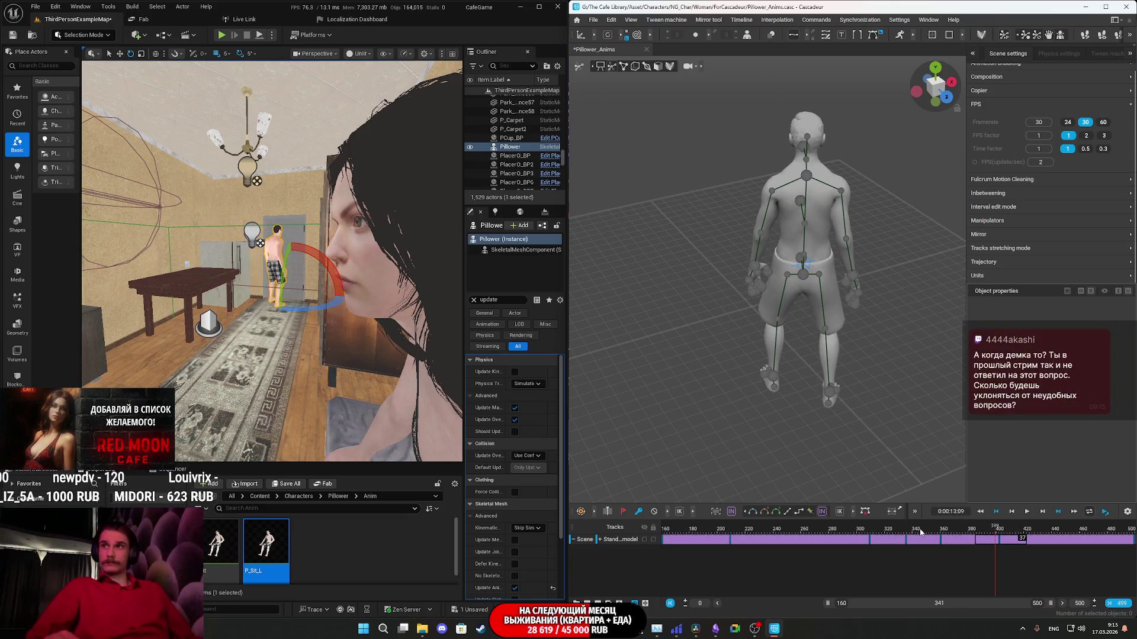
left_click_drag(995, 536, 1071, 535)
mouse_move(1075, 534)
left_mouse_down()
mouse_move(1000, 542)
mouse_move(1016, 531)
left_mouse_up()
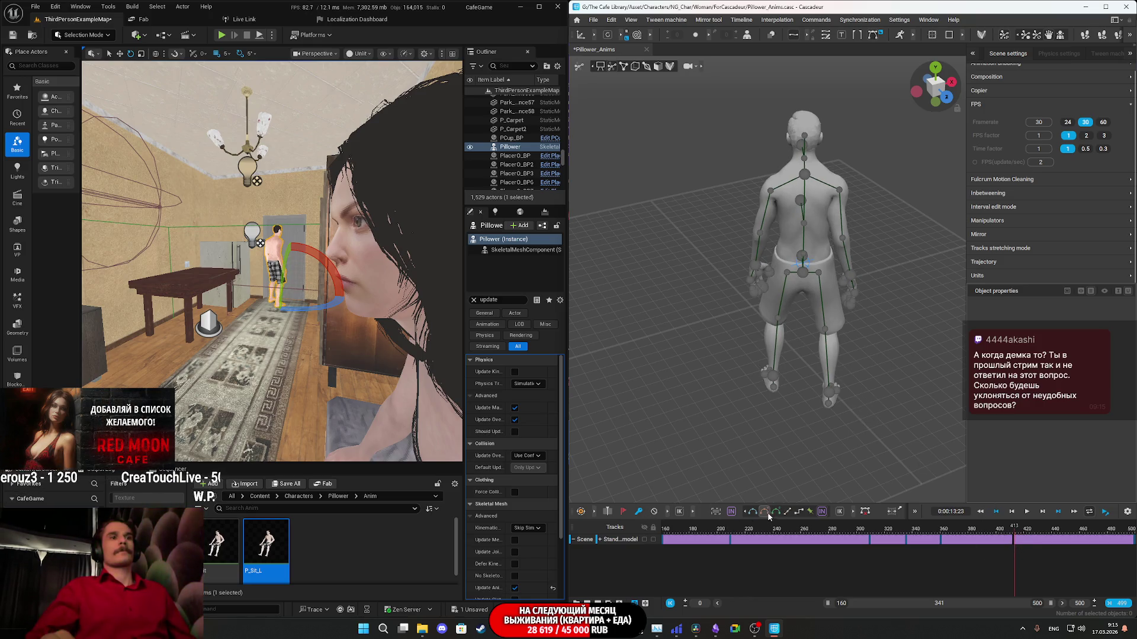
left_click_drag(1010, 546, 1053, 543)
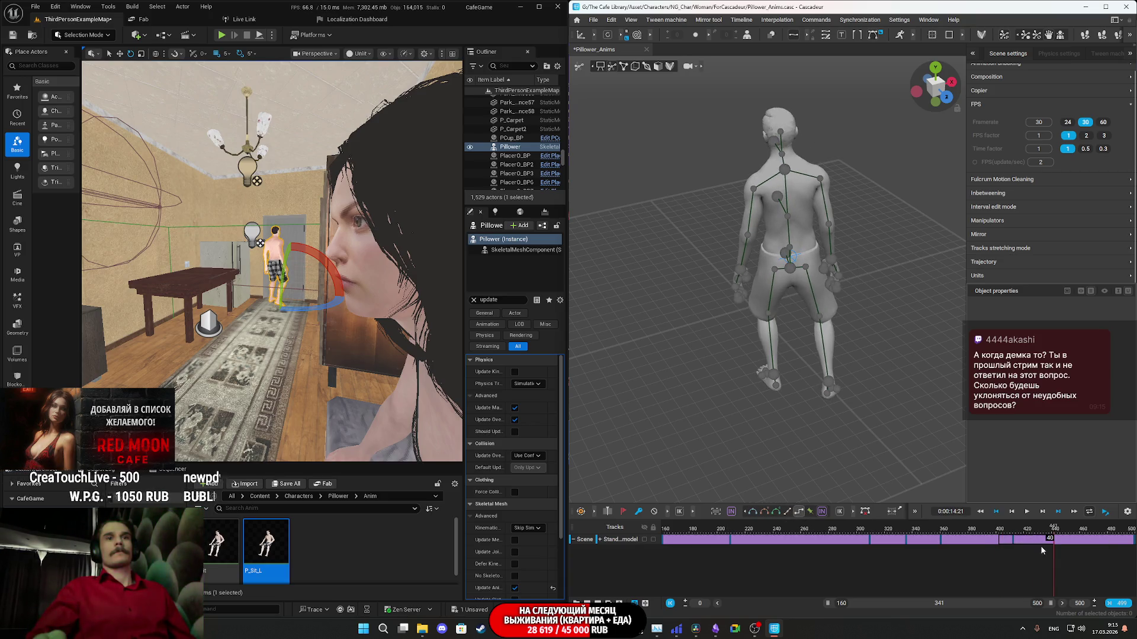
Clear the keys after frame 360 and go to the key at frame 412.
key("ctrl+z")
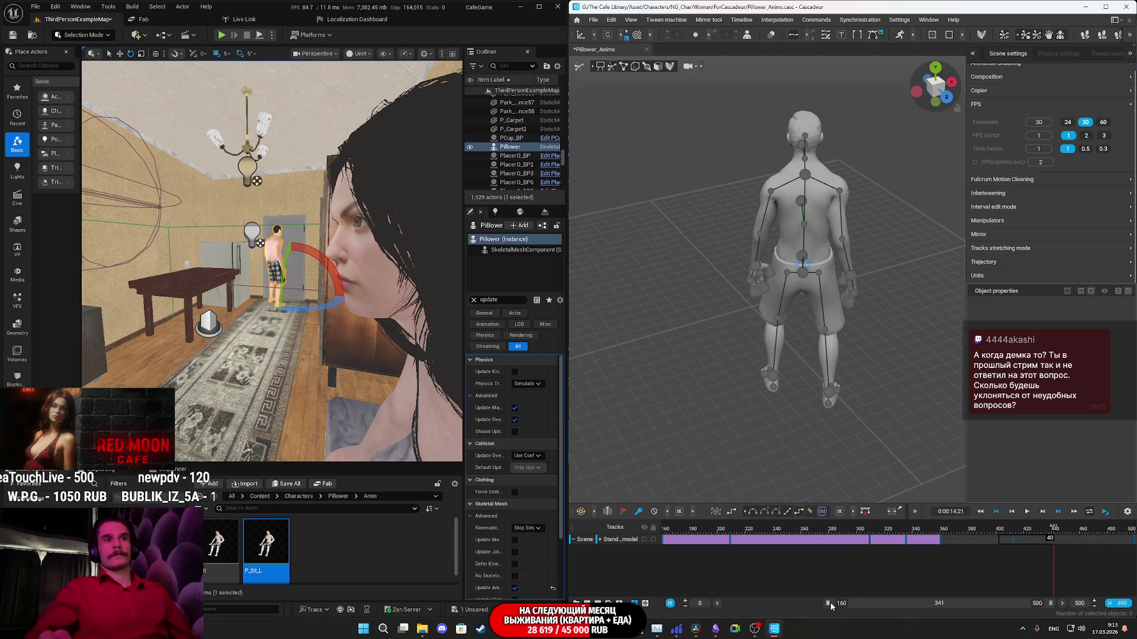
left_click(1027, 544)
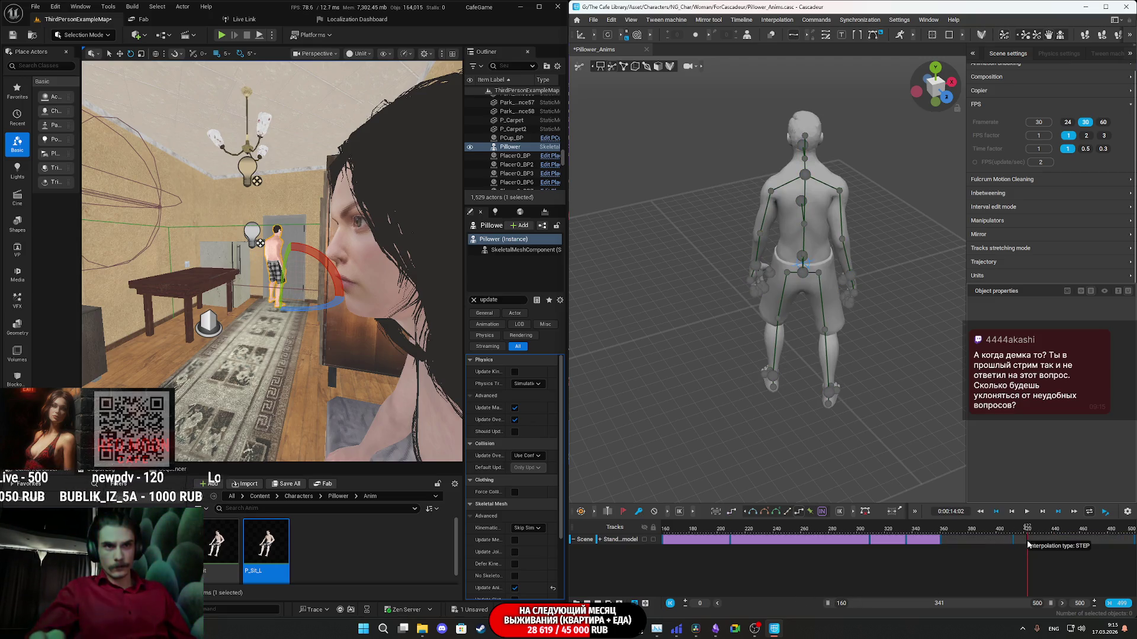
left_click(1014, 543)
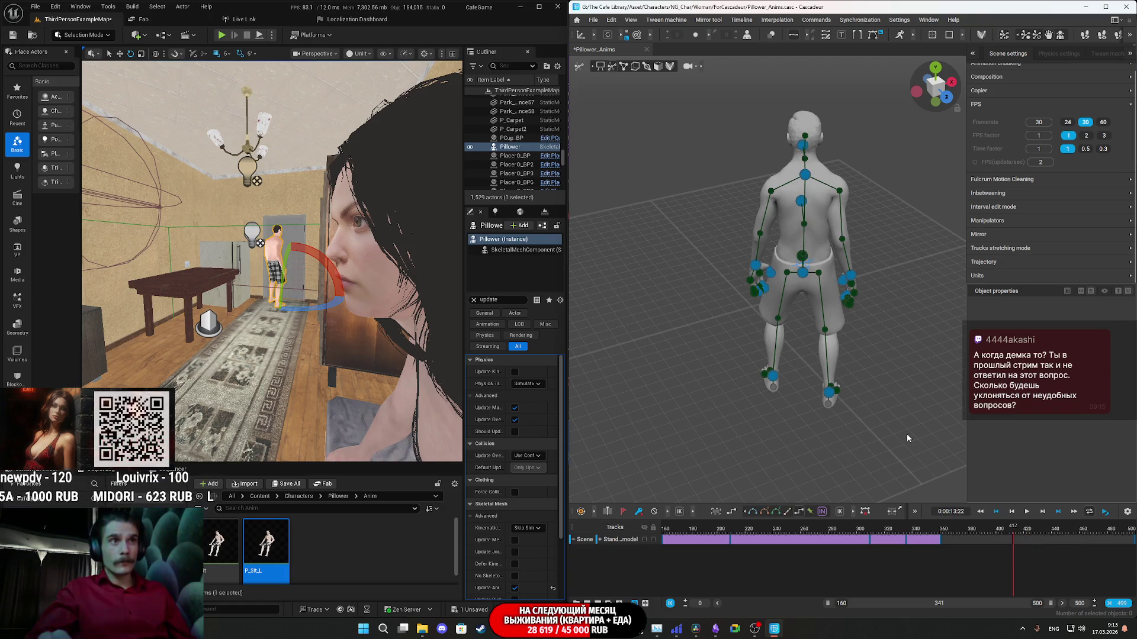
Select all controllers and shift the whole character along one axis, seen overhead in Unreal.
key("ctrl+a")
right_click_drag(402, 277, 402, 314)
left_click_drag(906, 424, 714, 102)
left_click_drag(851, 268, 862, 267)
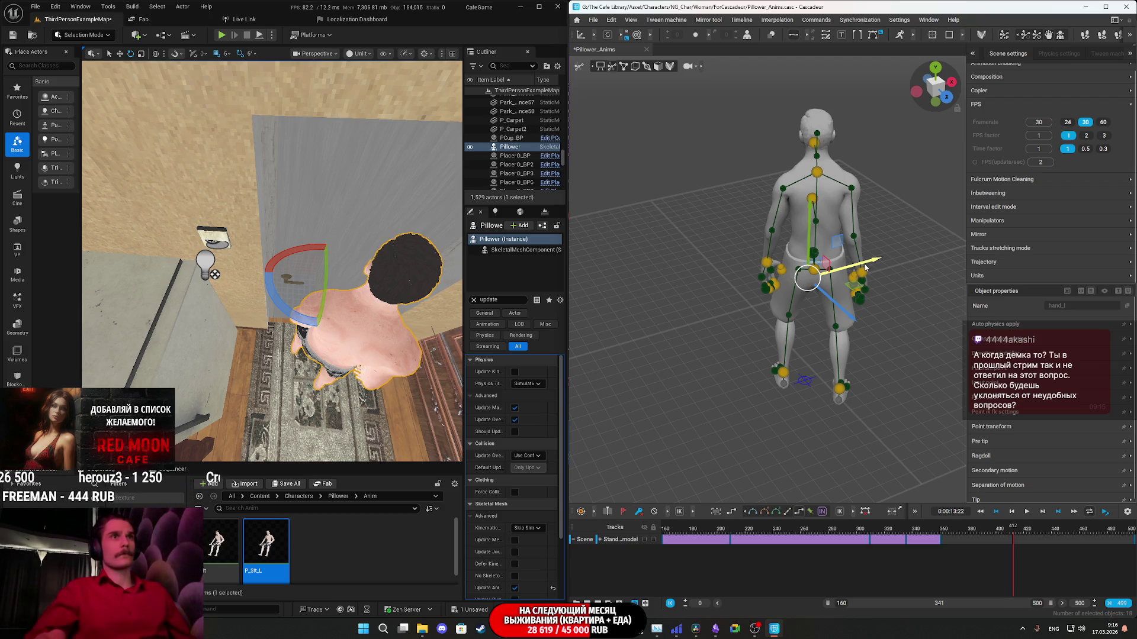
Compare the poses at frames 386 and 443 and play through frames 405–429.
left_click(884, 352)
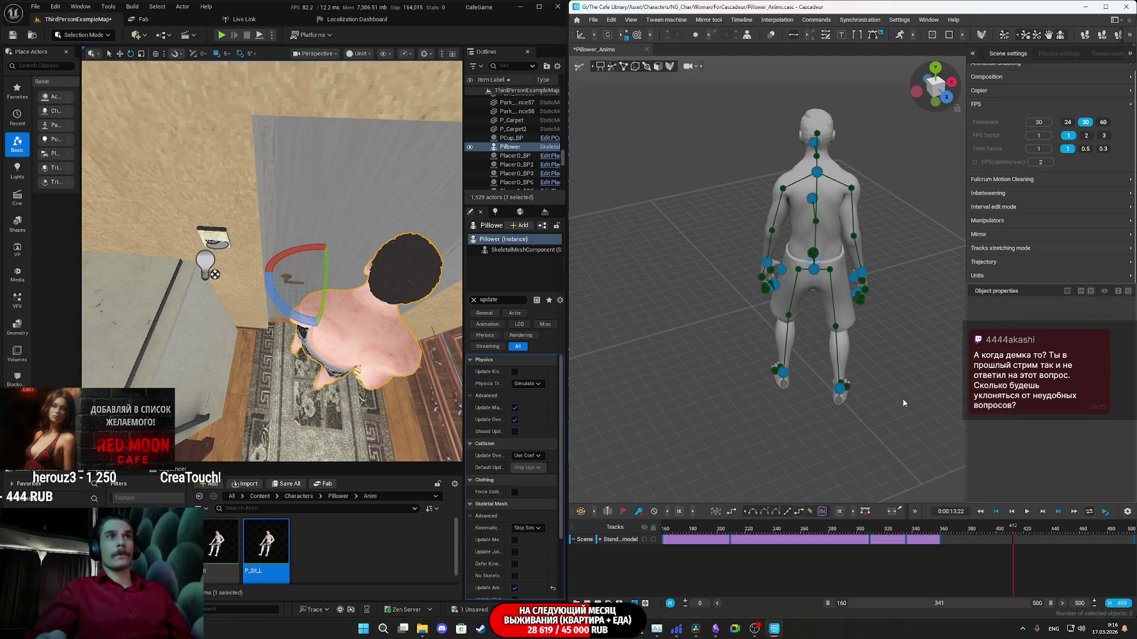
left_click(980, 538)
left_click(1056, 537)
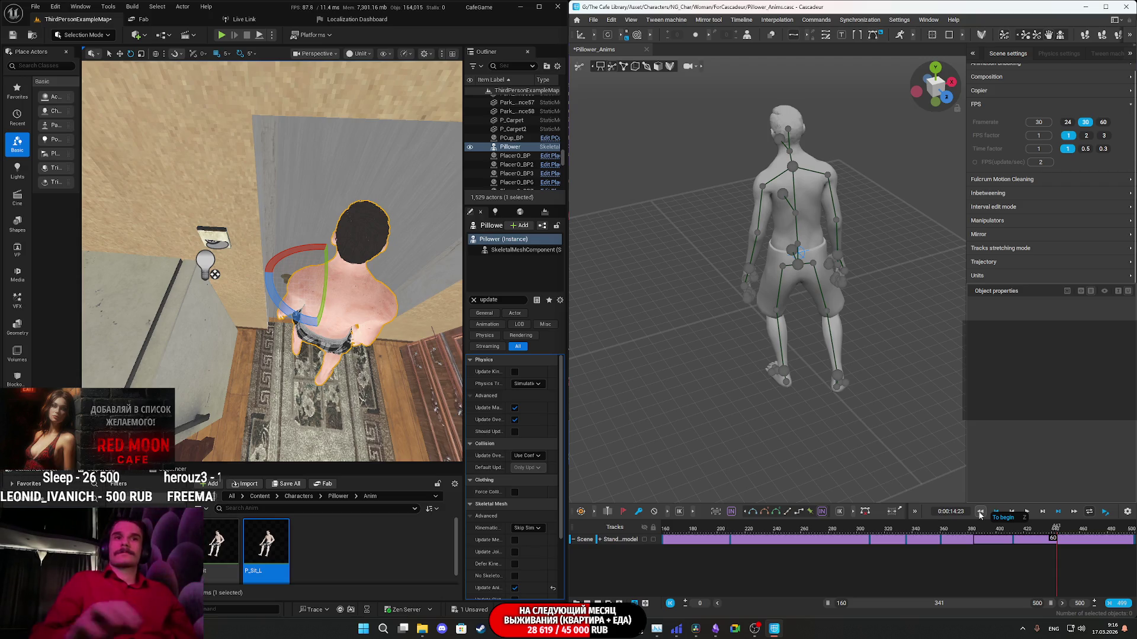
key("space")
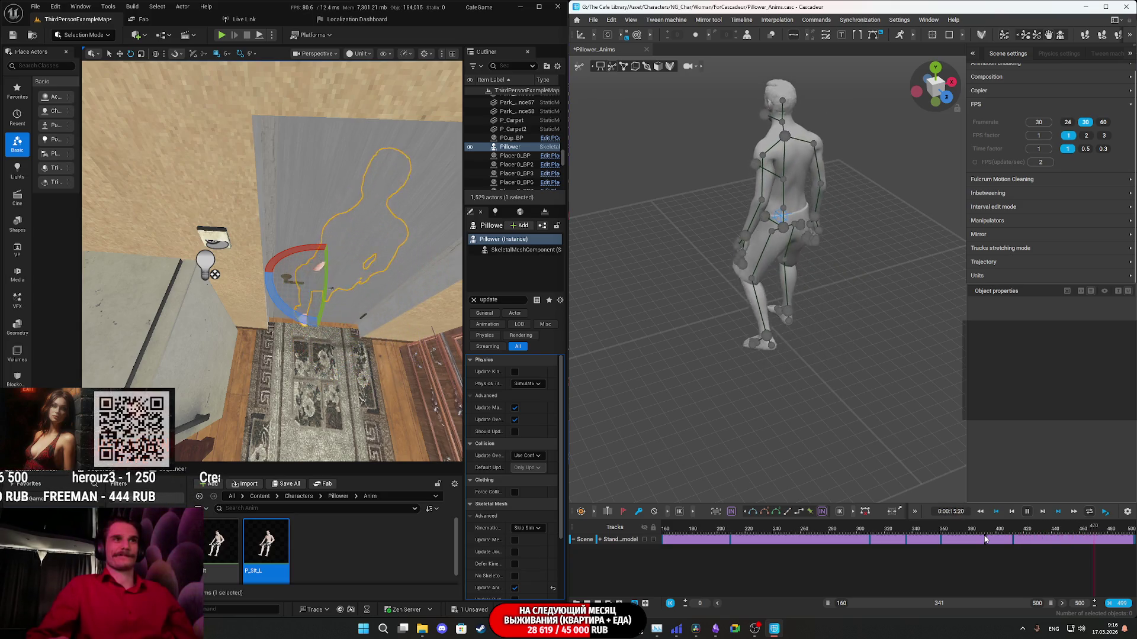
key("space")
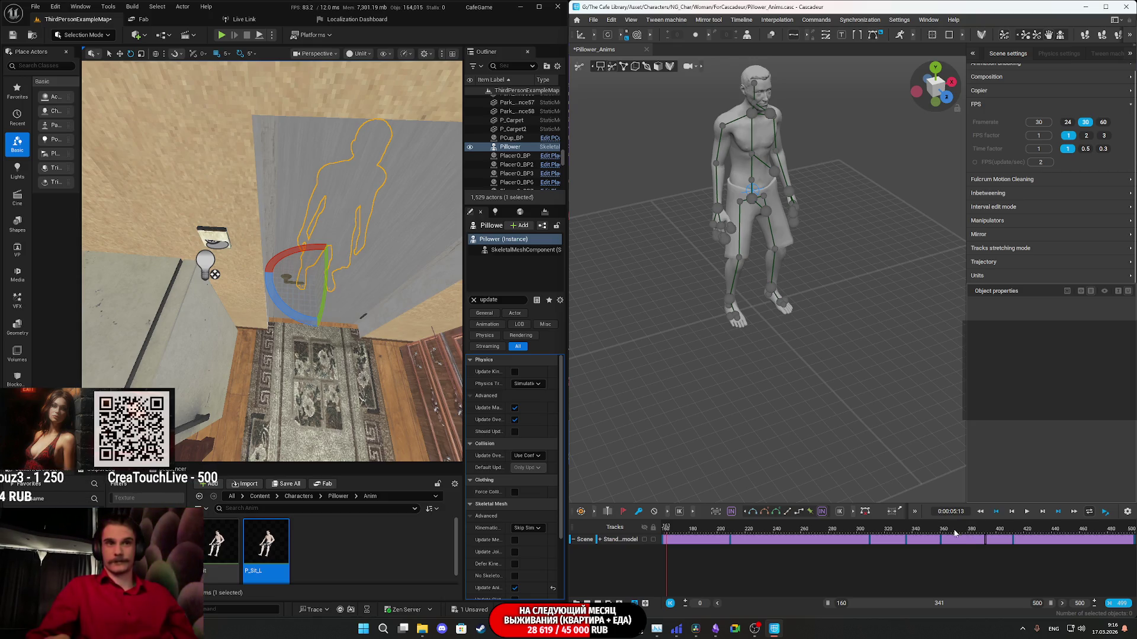
left_click(954, 533)
key("space")
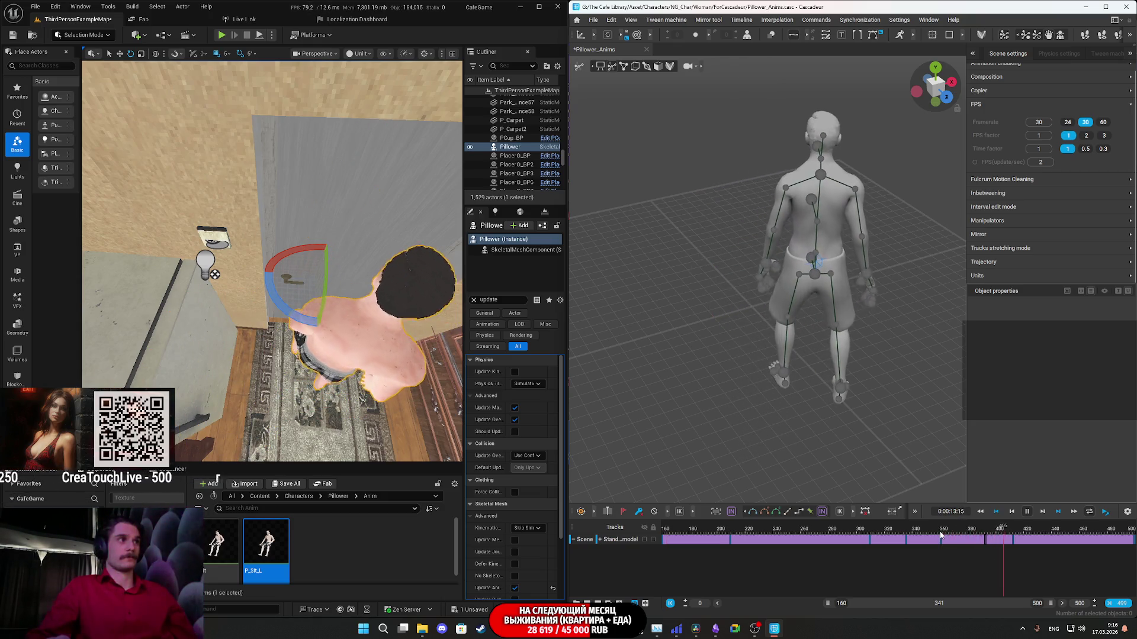
key("space")
At key frame 412, box-select the whole rig and move it up and left.
left_click(1015, 533)
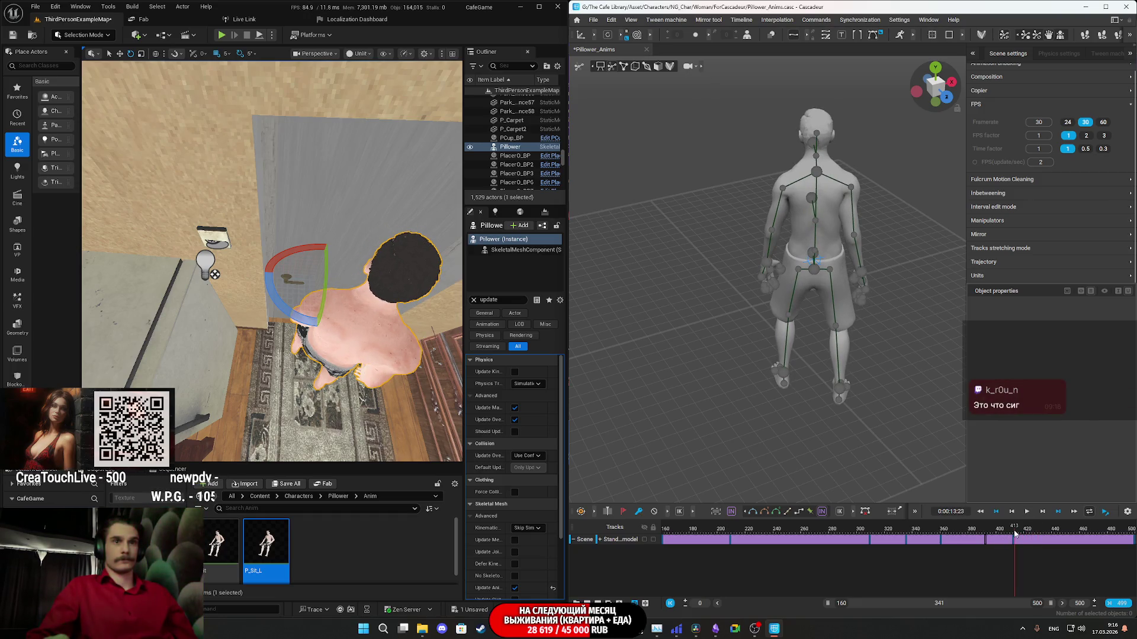
key("Left")
left_click_drag(905, 441, 853, 375)
left_click_drag(700, 92, 701, 92)
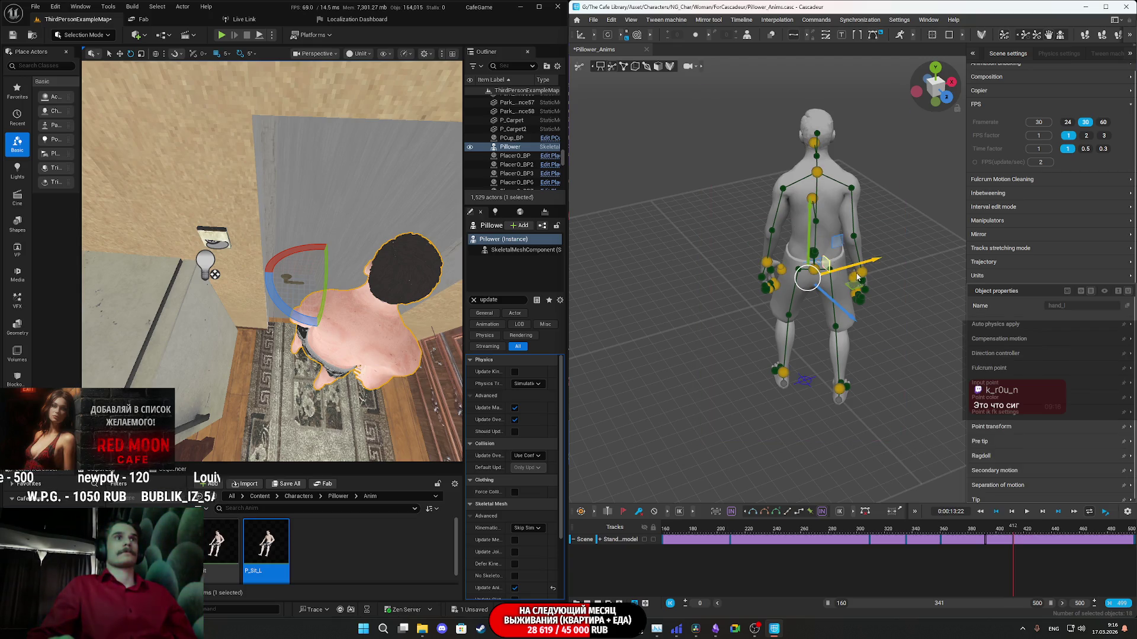
left_click_drag(845, 315, 837, 305)
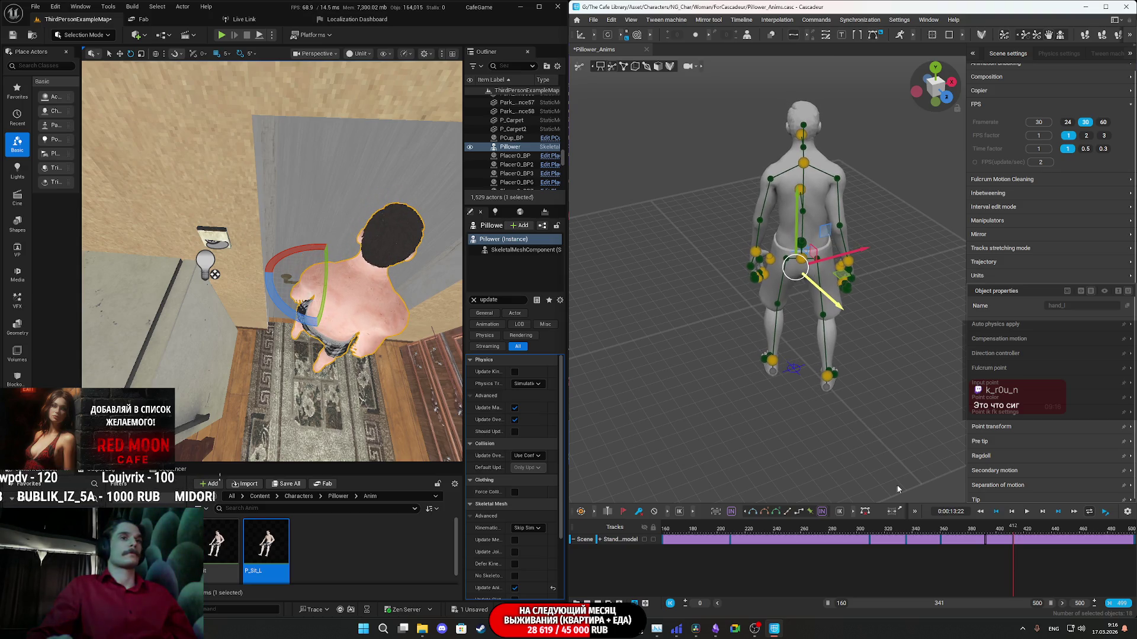
Replay and scrub frames 363 through 499 to check the adjusted motion.
left_click(944, 530)
key("space")
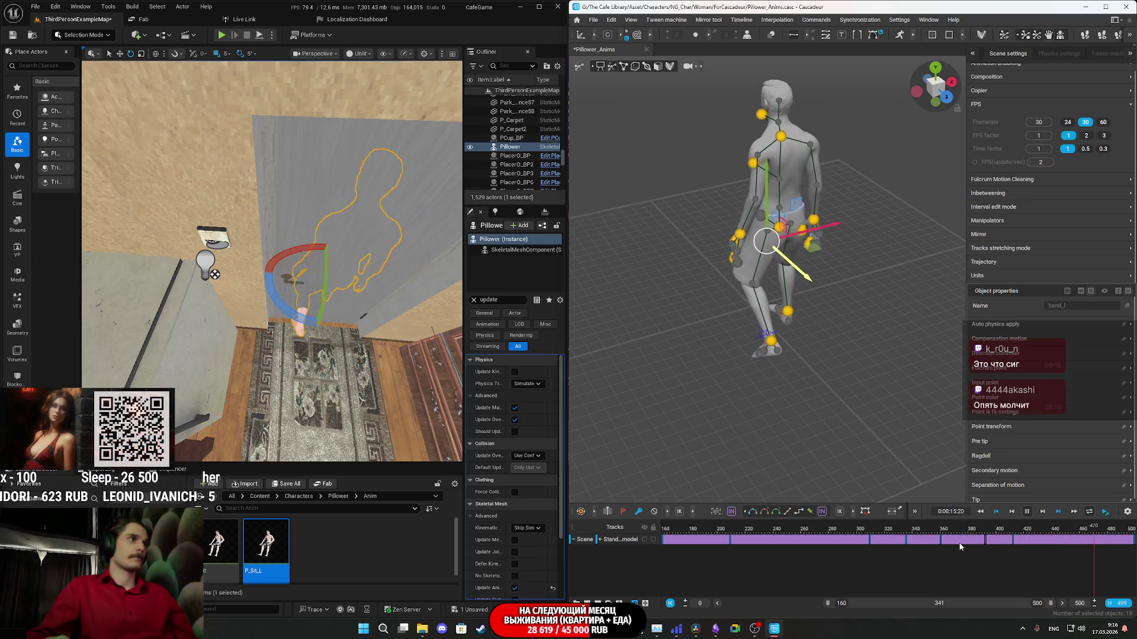
left_click(1002, 531)
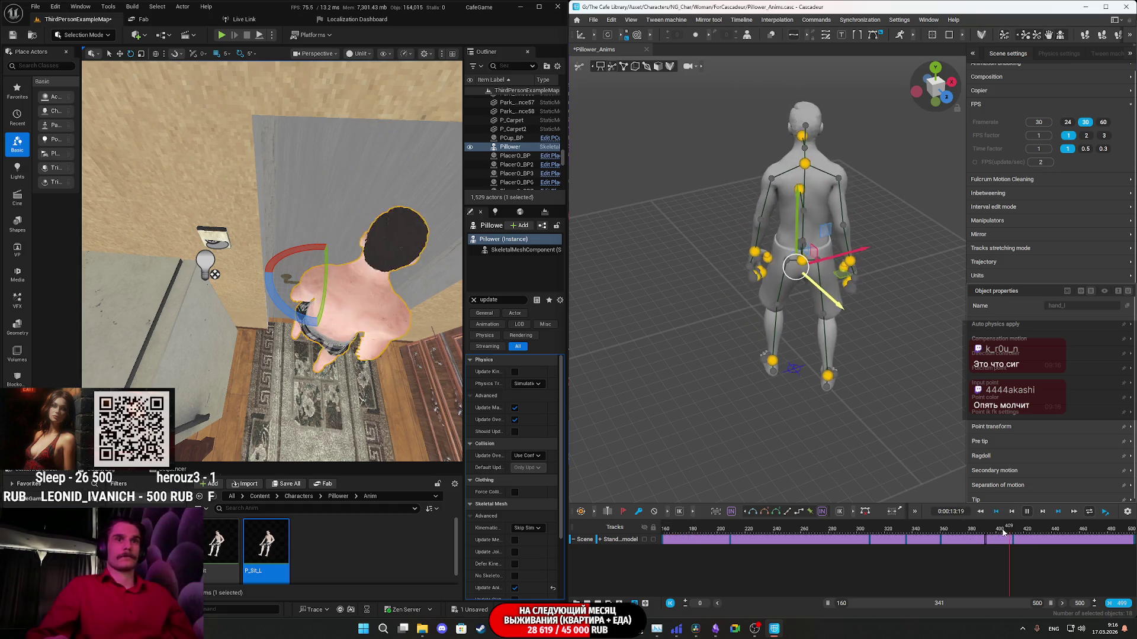
key("space")
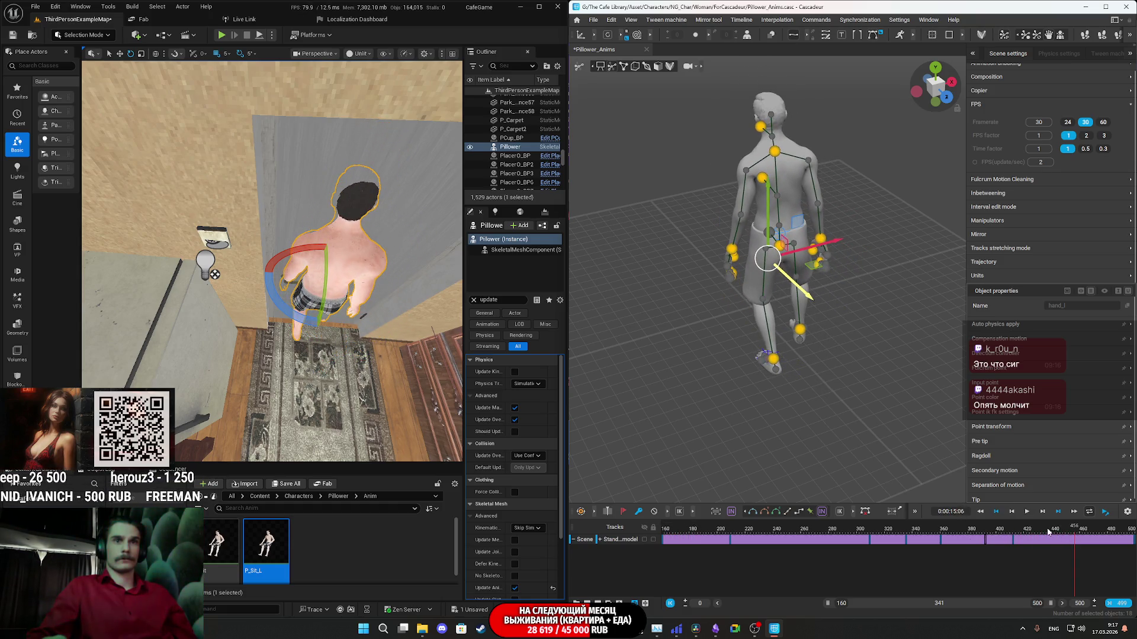
left_click(1052, 532)
left_click_drag(1052, 532, 1063, 532)
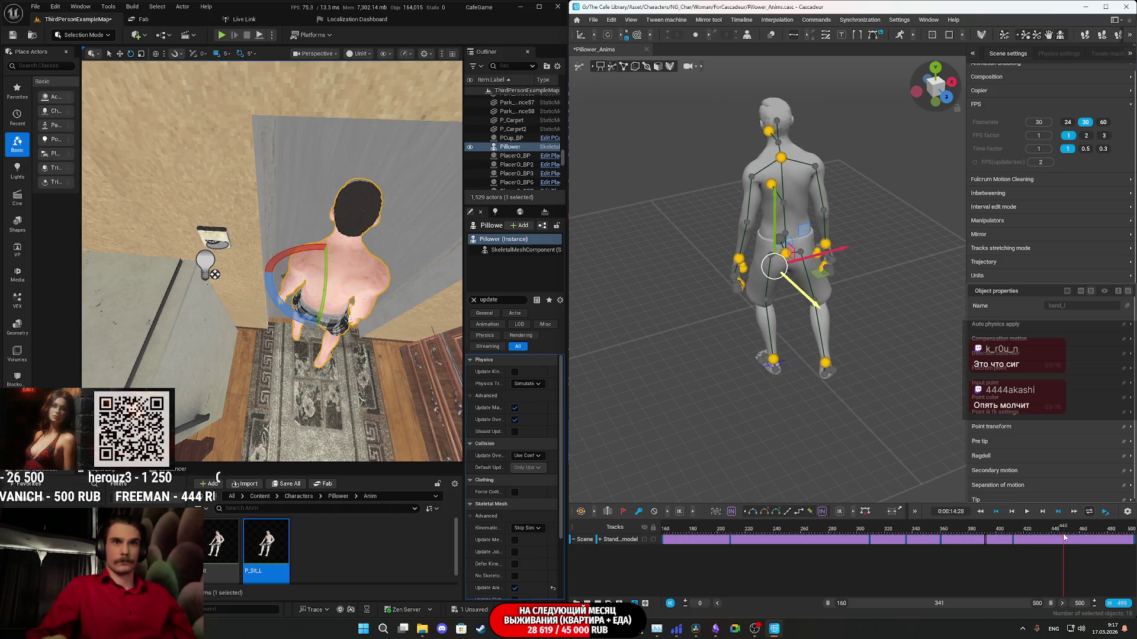
left_click(1134, 540)
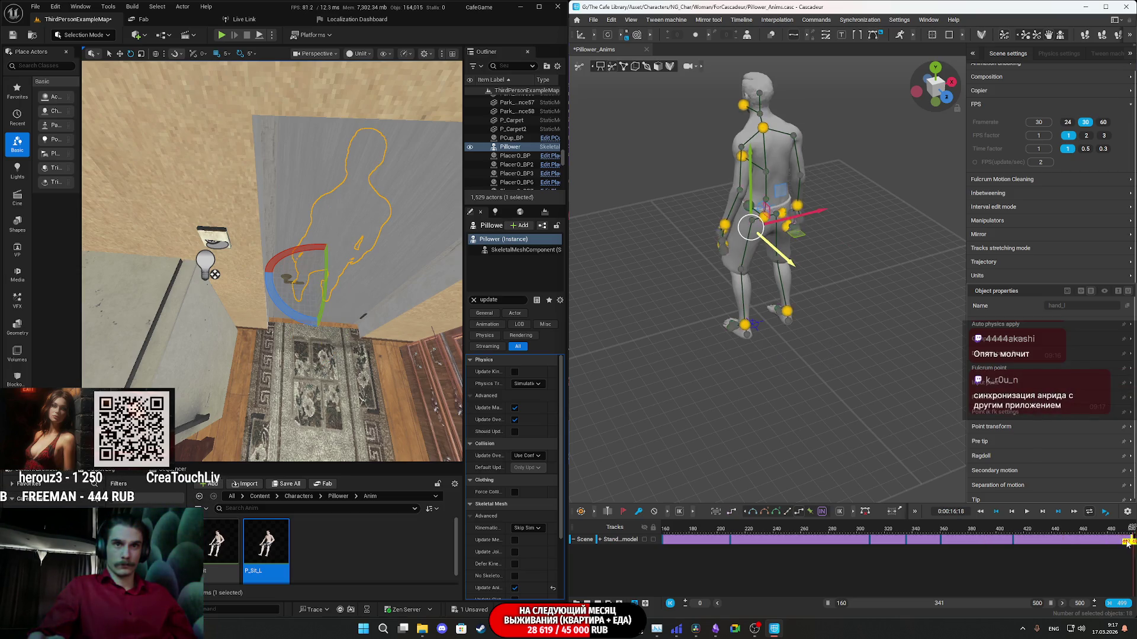
left_click(1059, 544)
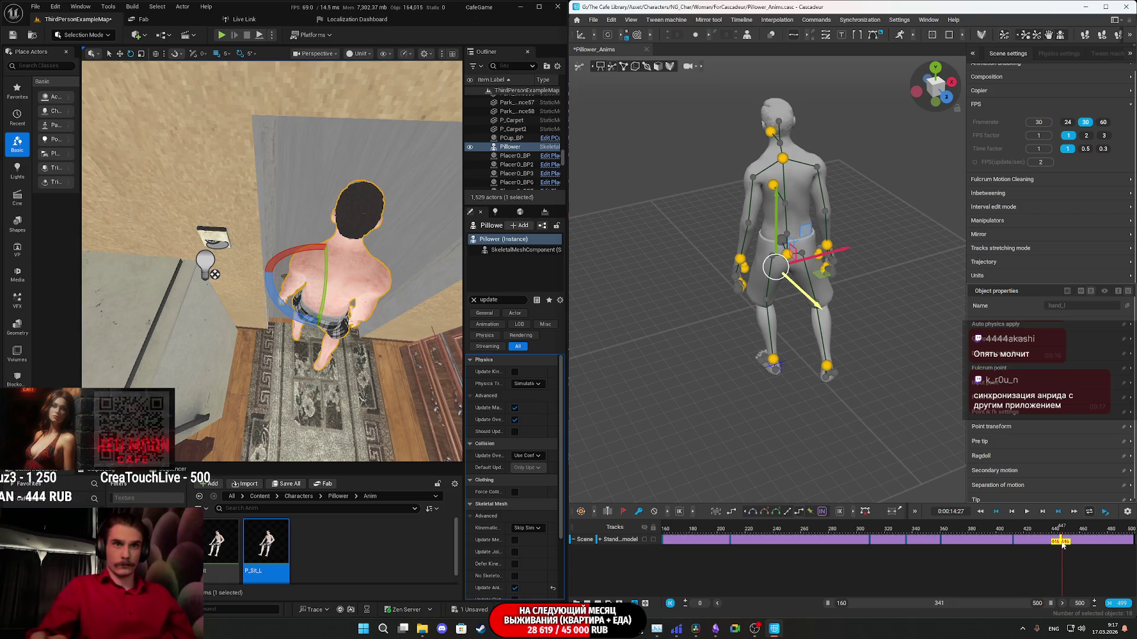
left_click(1003, 534)
key("space")
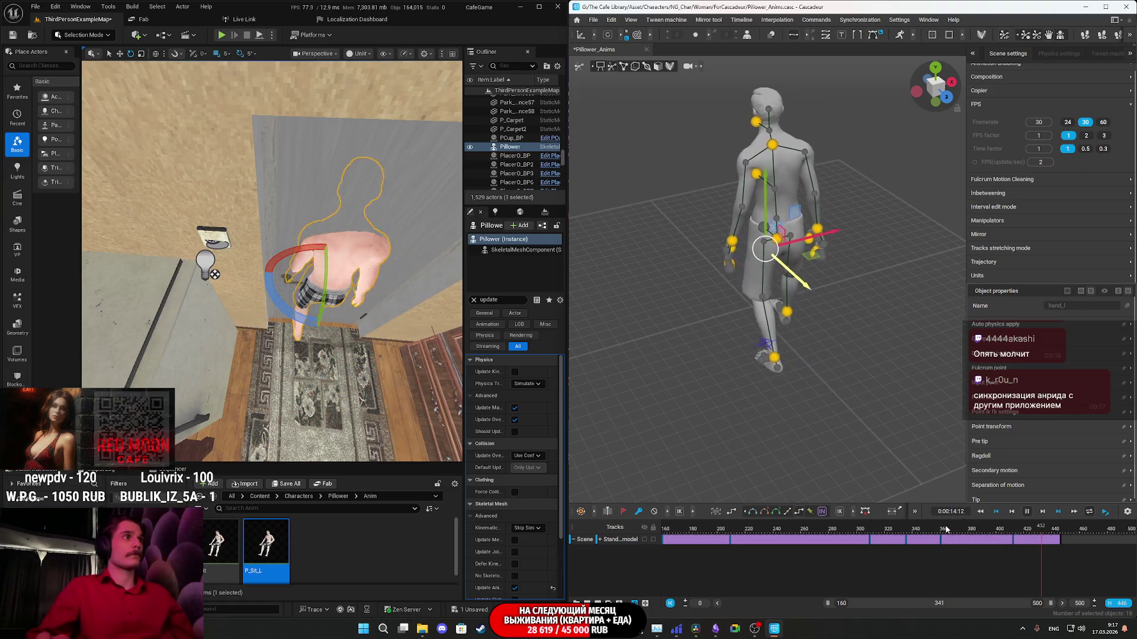
Play from frame 245 and change the timeline range end from 500 to 446.
left_click(780, 529)
key("space")
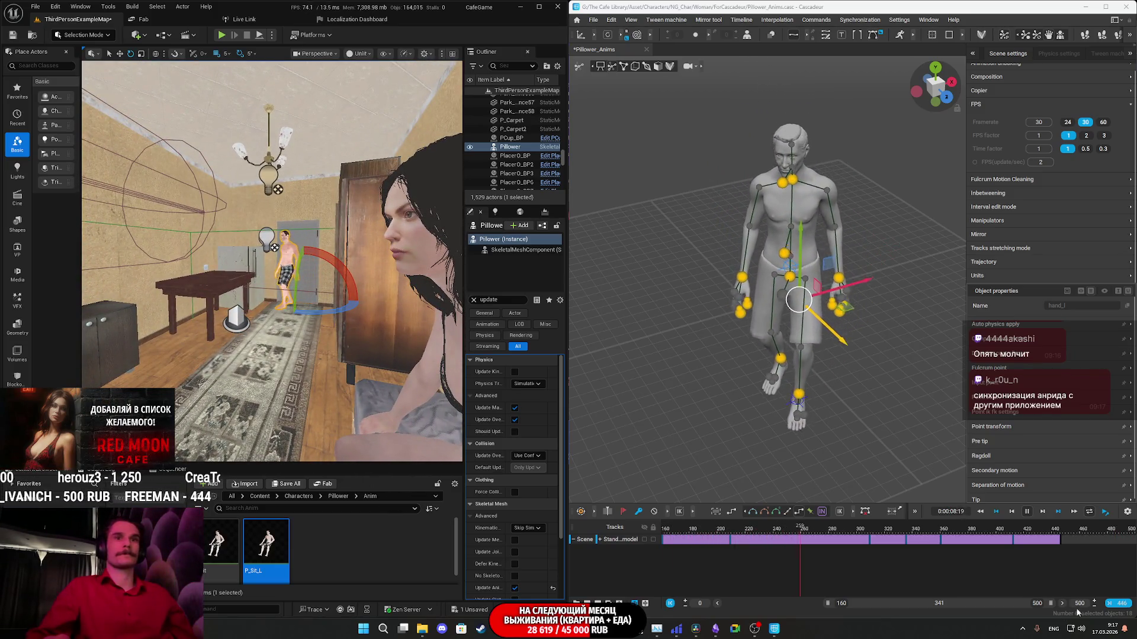
left_click(1118, 604)
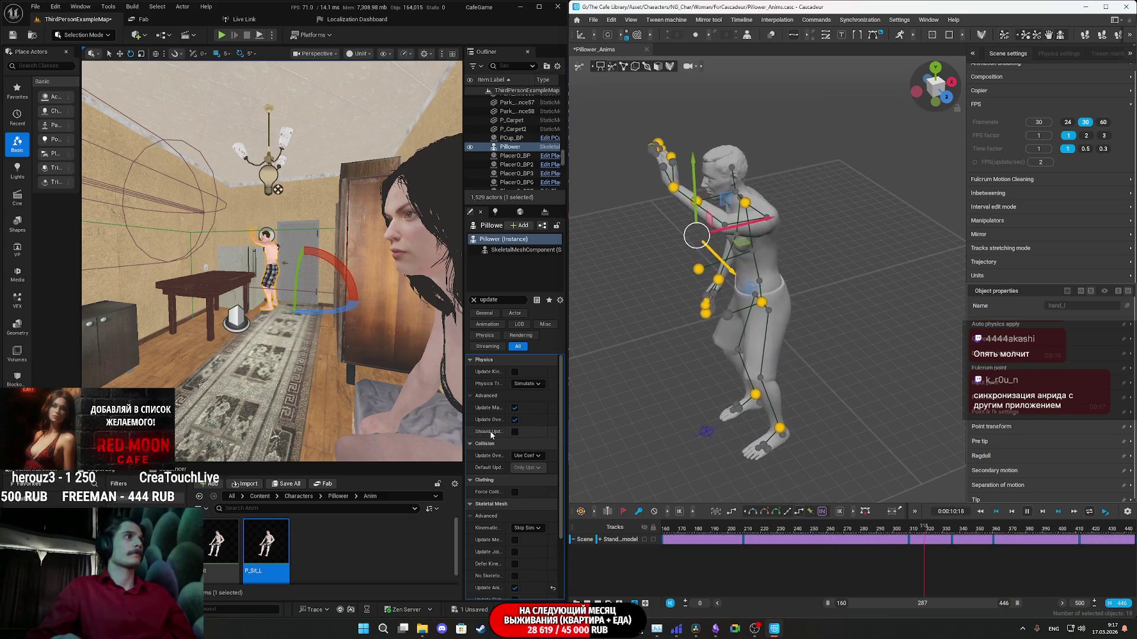
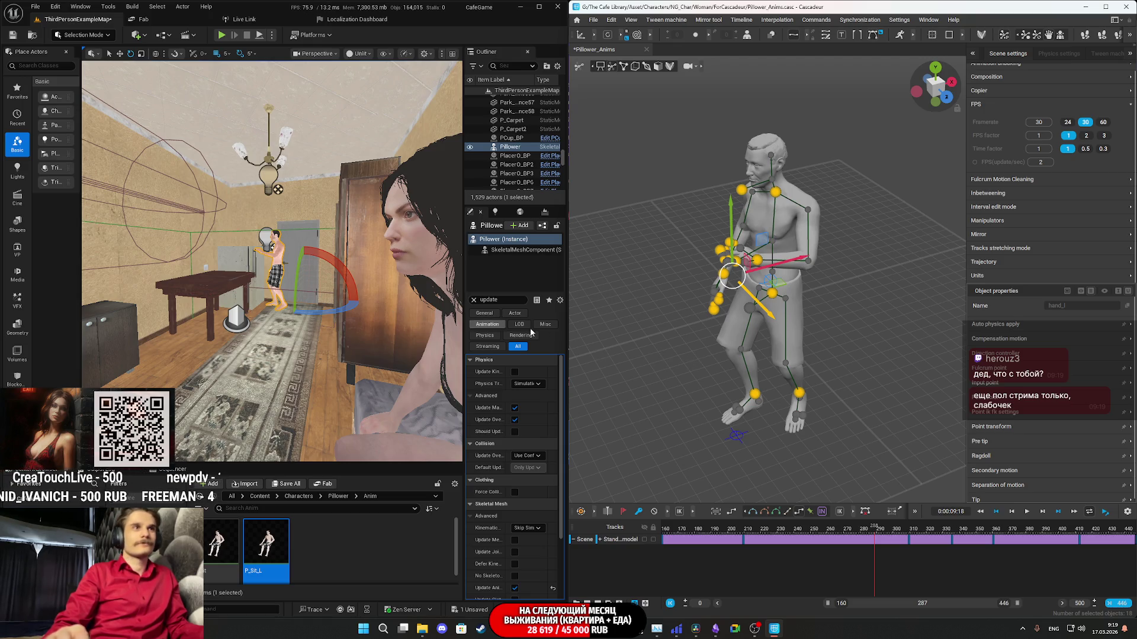
Play the Pillower animation, then scrub from frame 160 through to the last frame.
left_click(813, 527)
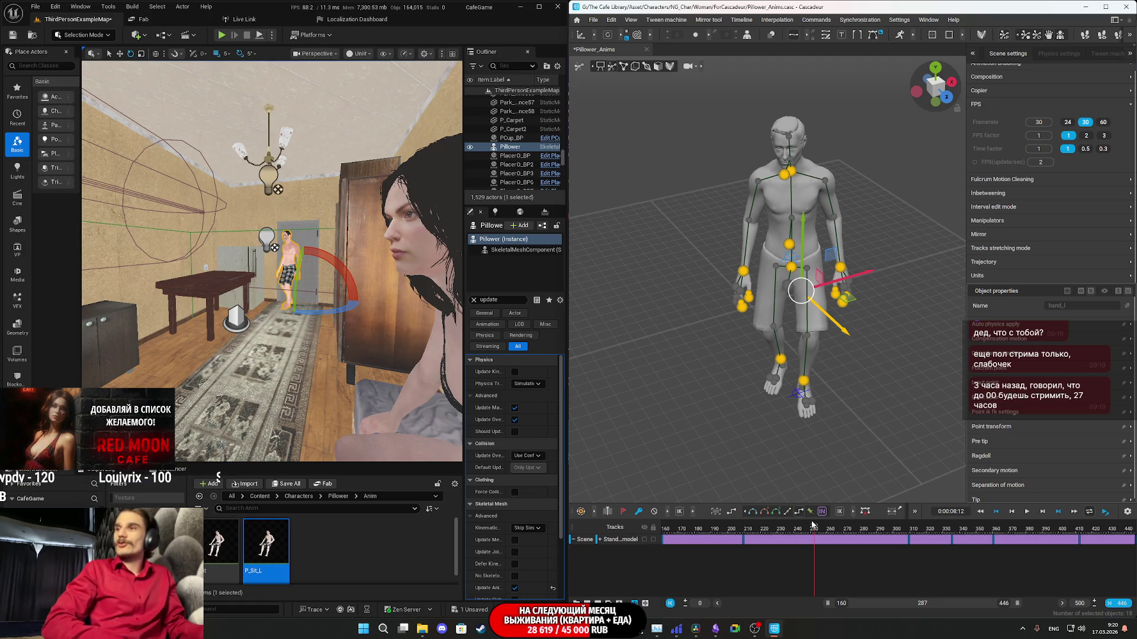
key("space")
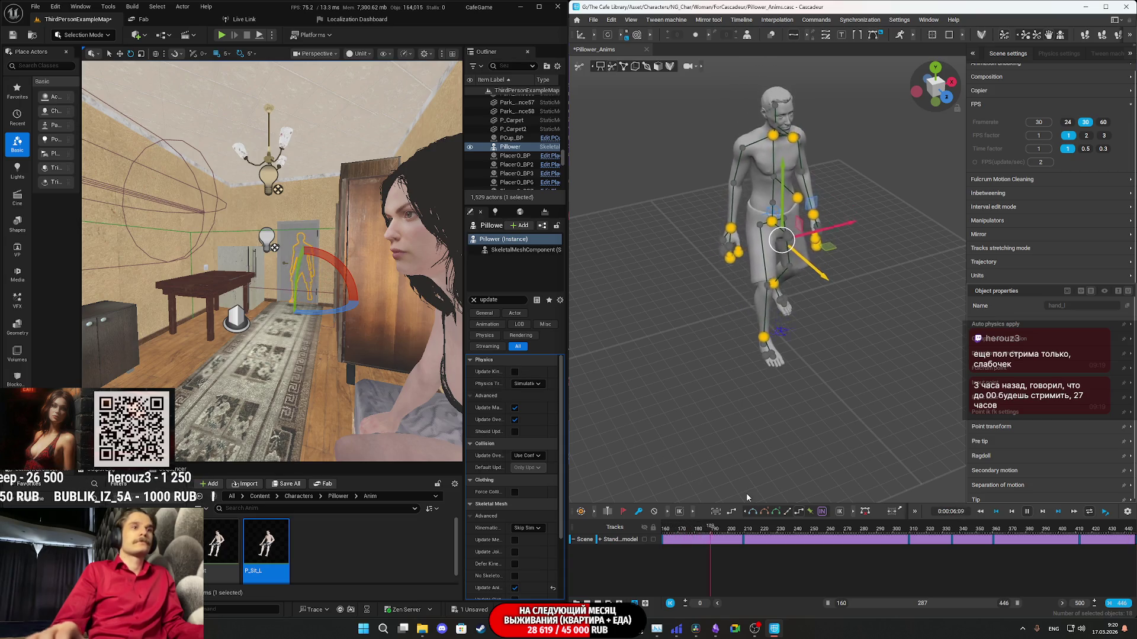
key("space")
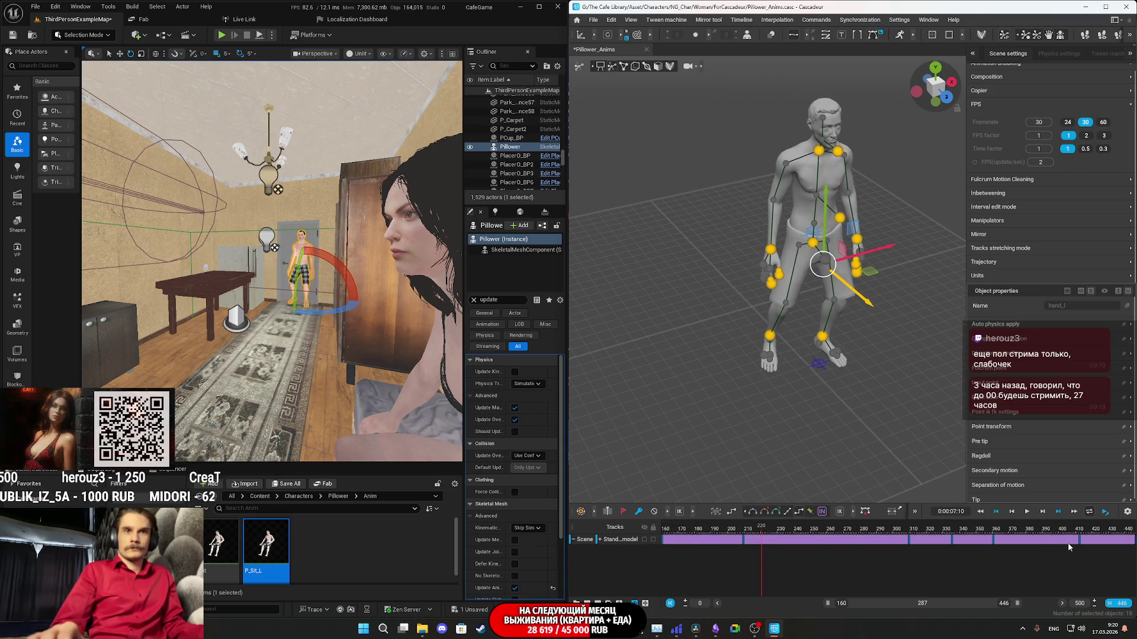
left_click(1069, 545)
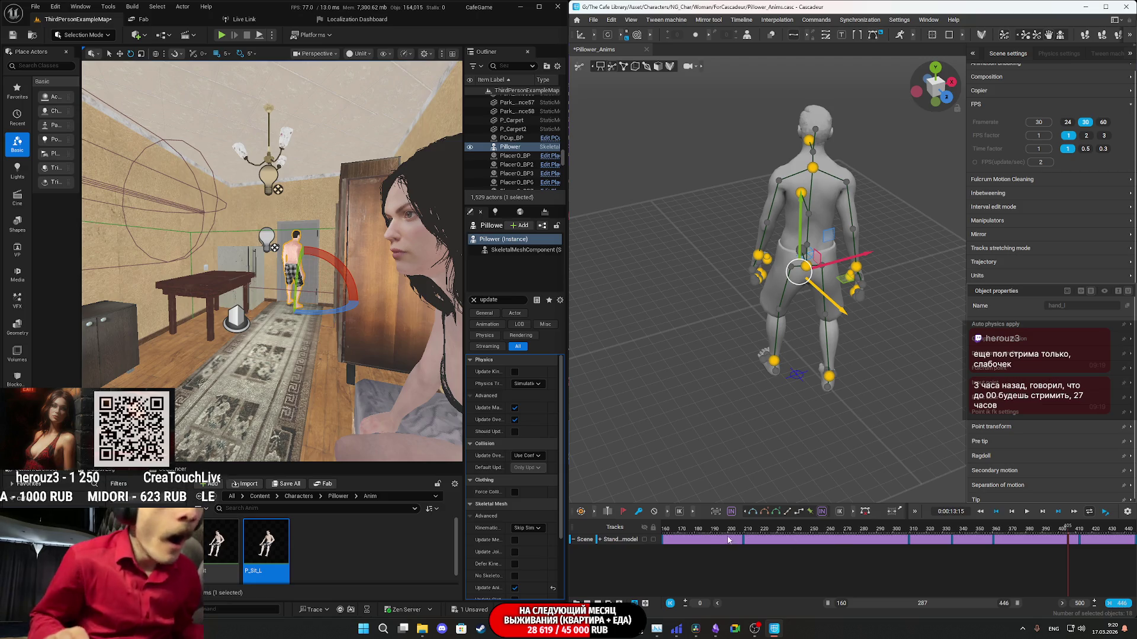
left_click(663, 545)
left_click_drag(664, 545, 1129, 540)
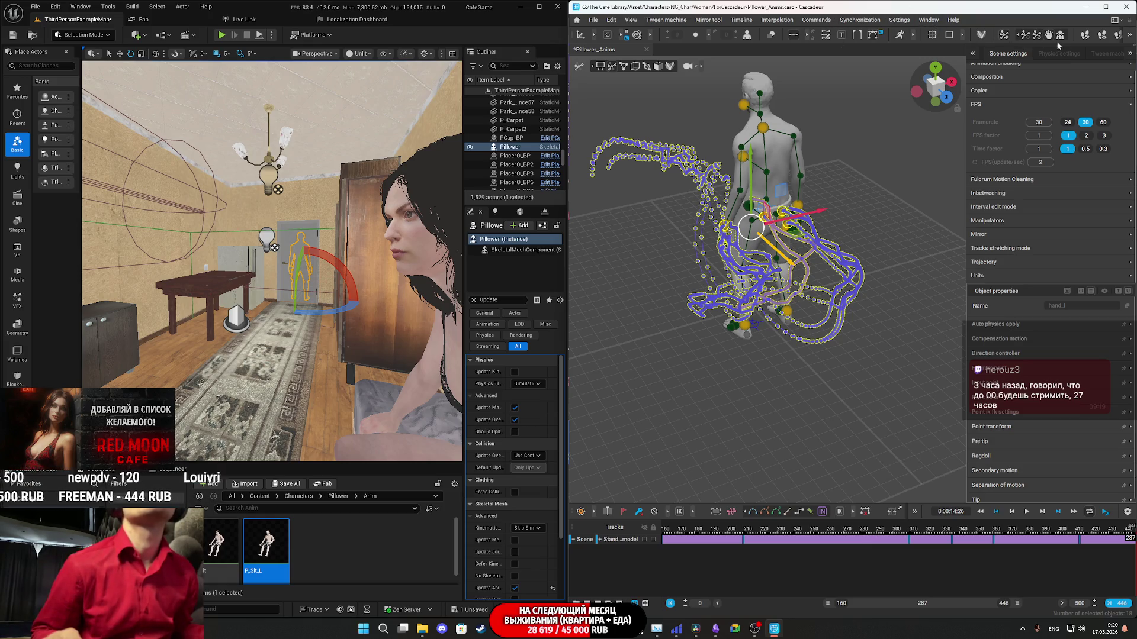
Run Auto posing Auto unlock and play the animation back to about frame 175.
left_click(1018, 37)
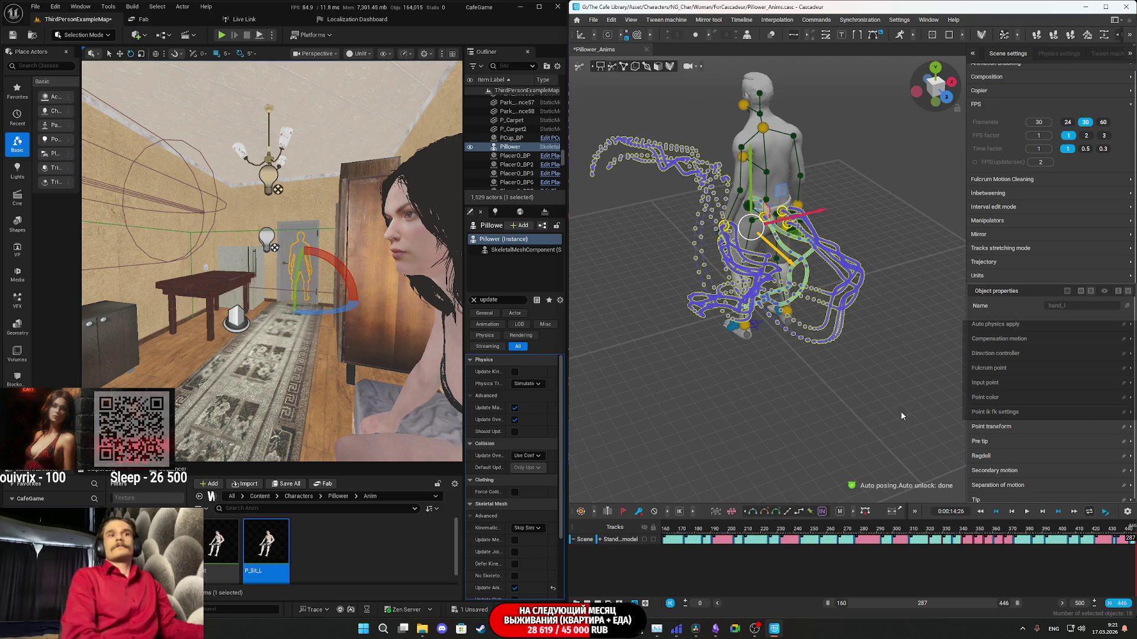
key("space")
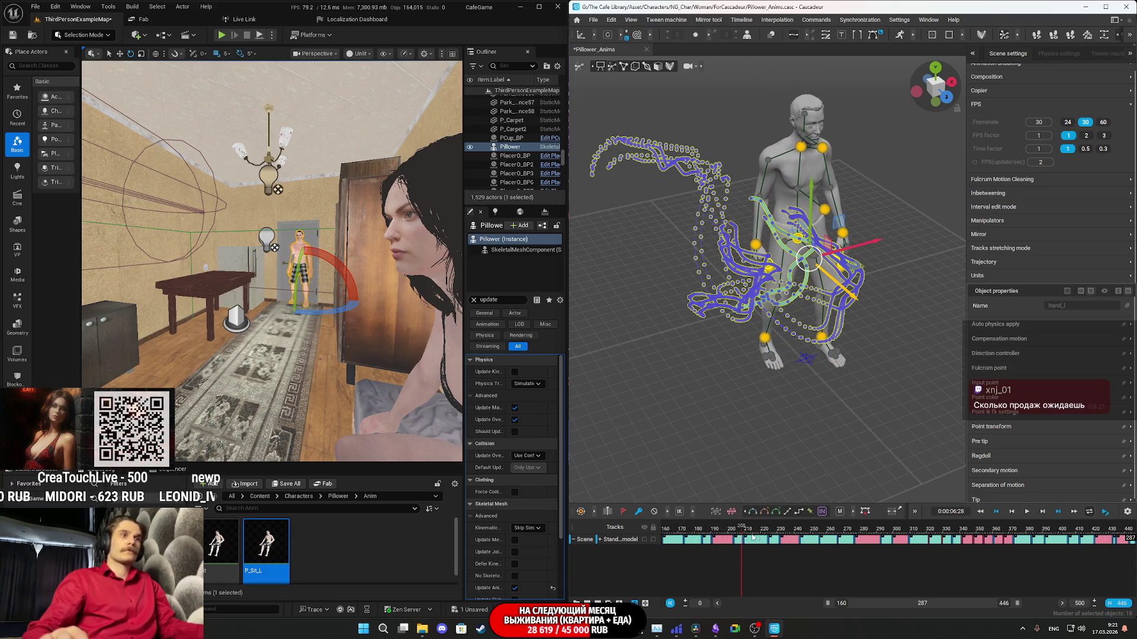
mouse_move(697, 533)
left_mouse_down()
mouse_move(675, 533)
mouse_move(688, 533)
left_mouse_up()
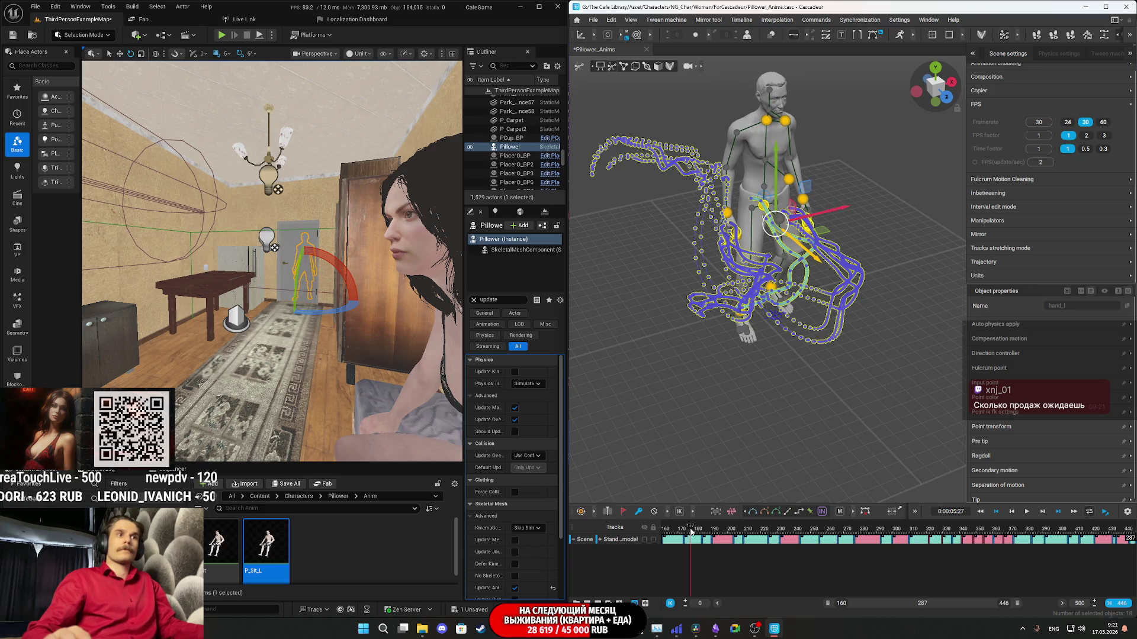
Apply Fulcrum Motion Cleaning and play it back while watching Pillower in the Unreal view.
left_click(1037, 38)
left_click(691, 532)
key("space")
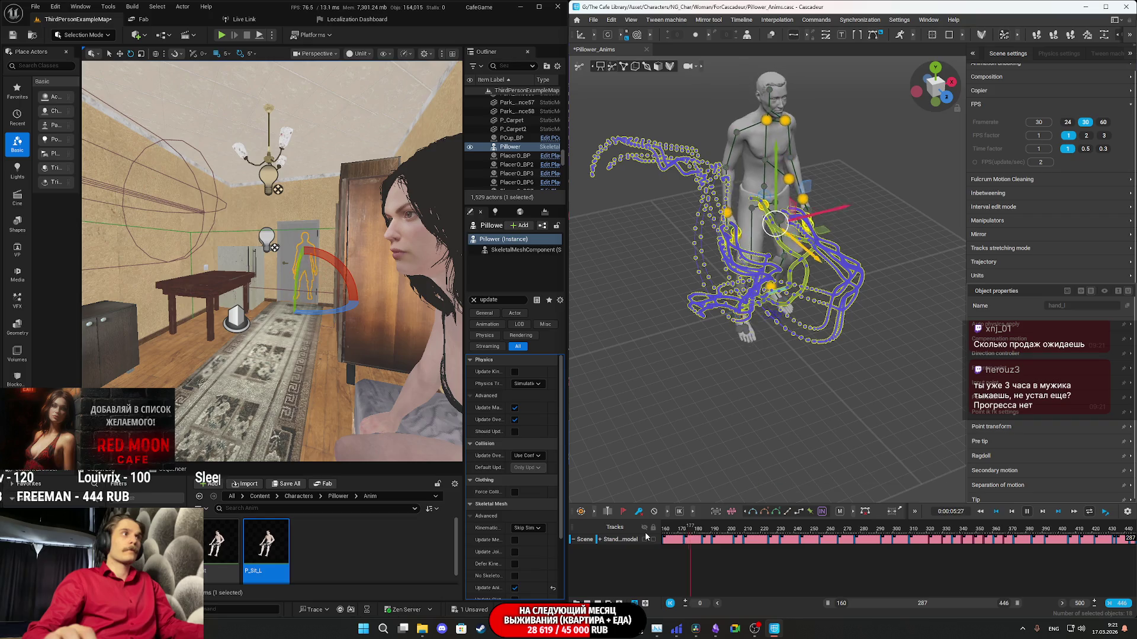
scroll(273, 260, "up", 10)
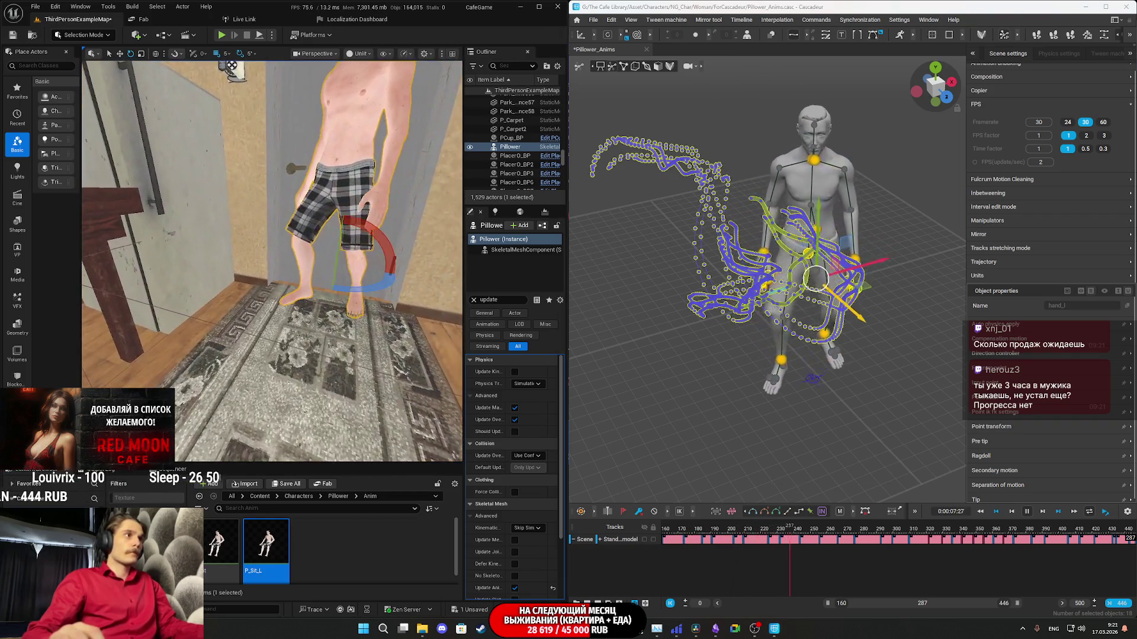
mouse_move(273, 260)
right_mouse_down()
mouse_move(225, 237)
mouse_move(263, 244)
mouse_move(272, 269)
right_mouse_up()
scroll(272, 261, "up", 8)
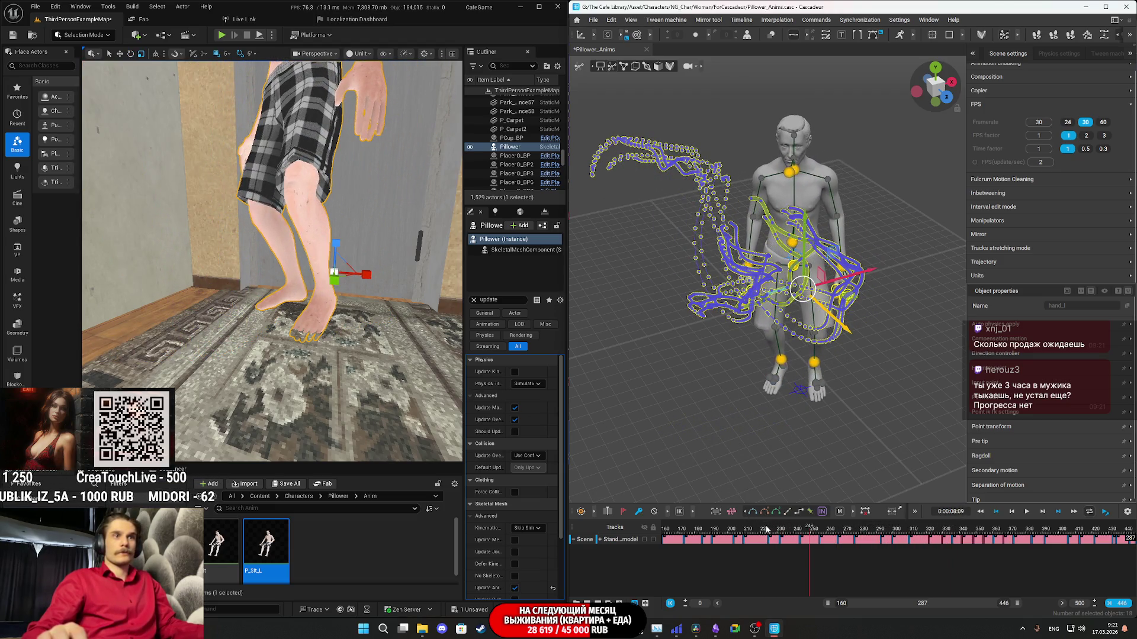
key("space")
Undo the fulcrum motion cleaning and select the whole Stand model track.
key("End")
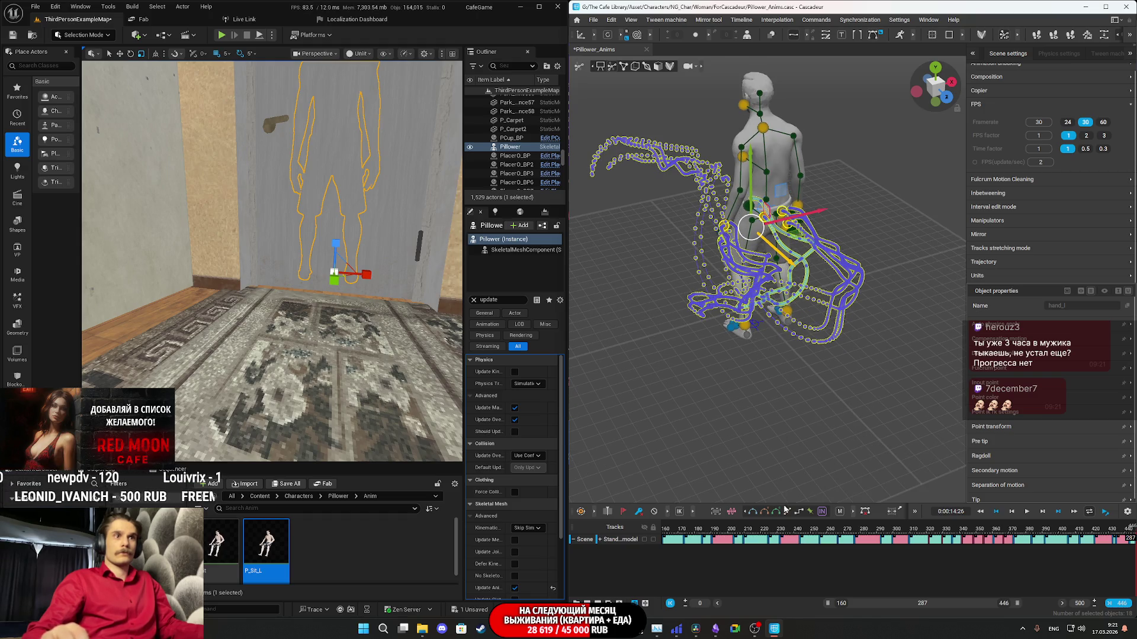
left_click(812, 540)
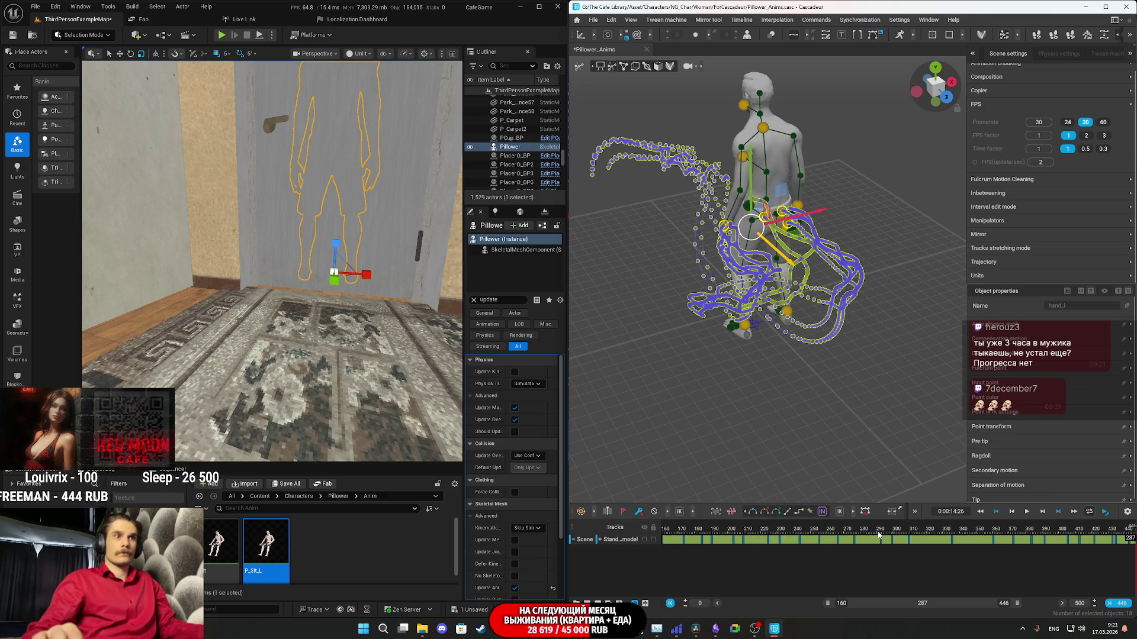
left_click(859, 543)
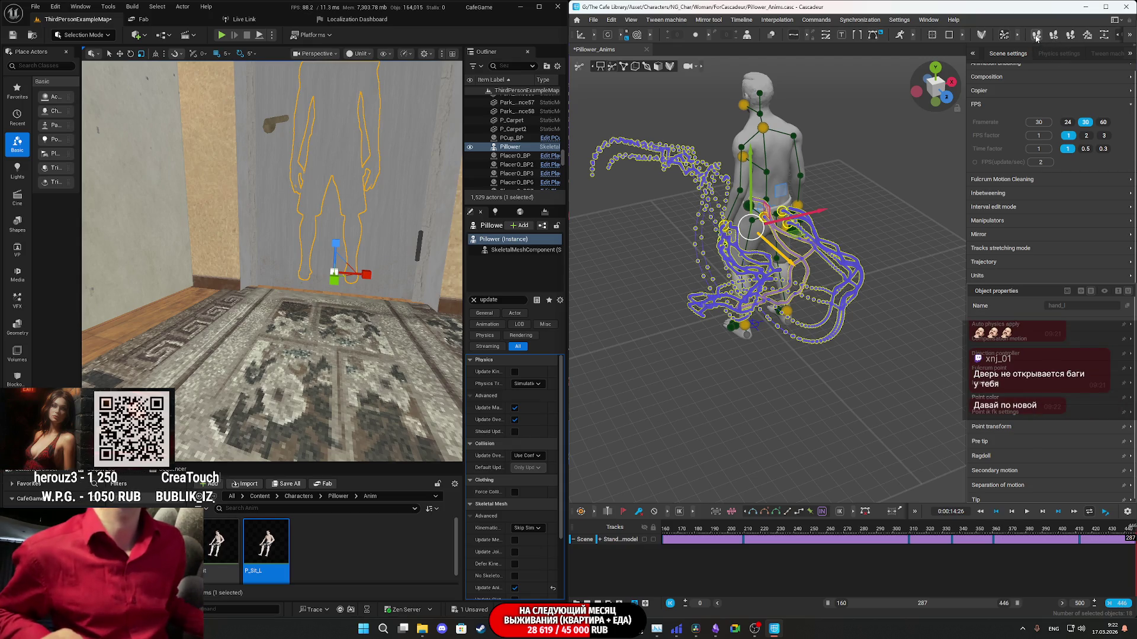
Clean fulcrum motion on frames 160–446 and replay from frame 177, framing both legs in Unreal.
left_click(1036, 36)
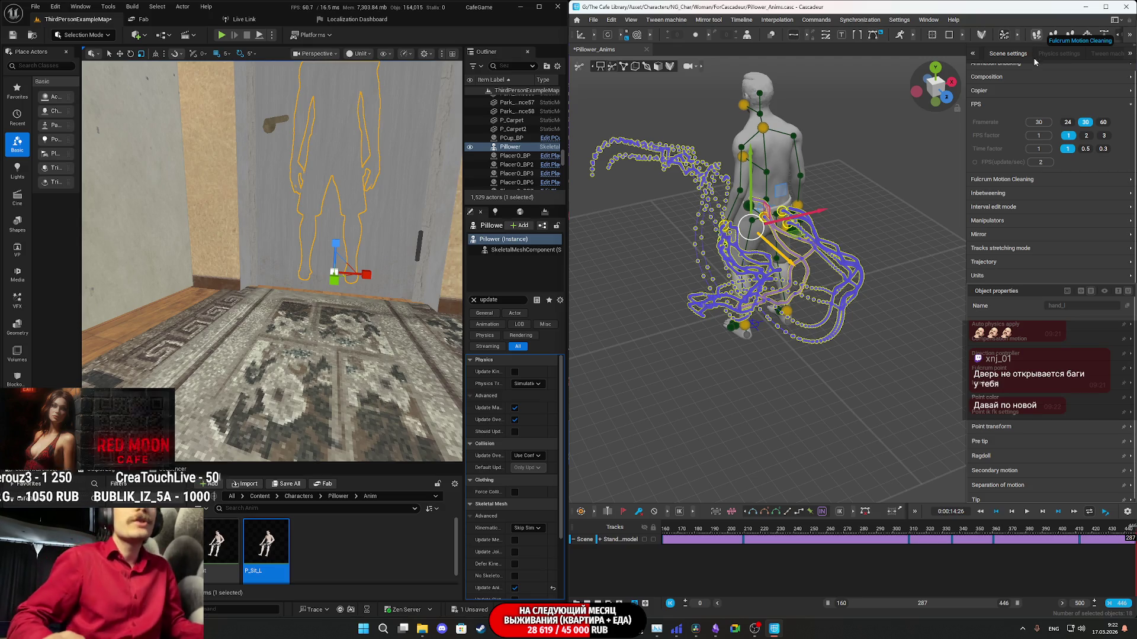
left_click(696, 529)
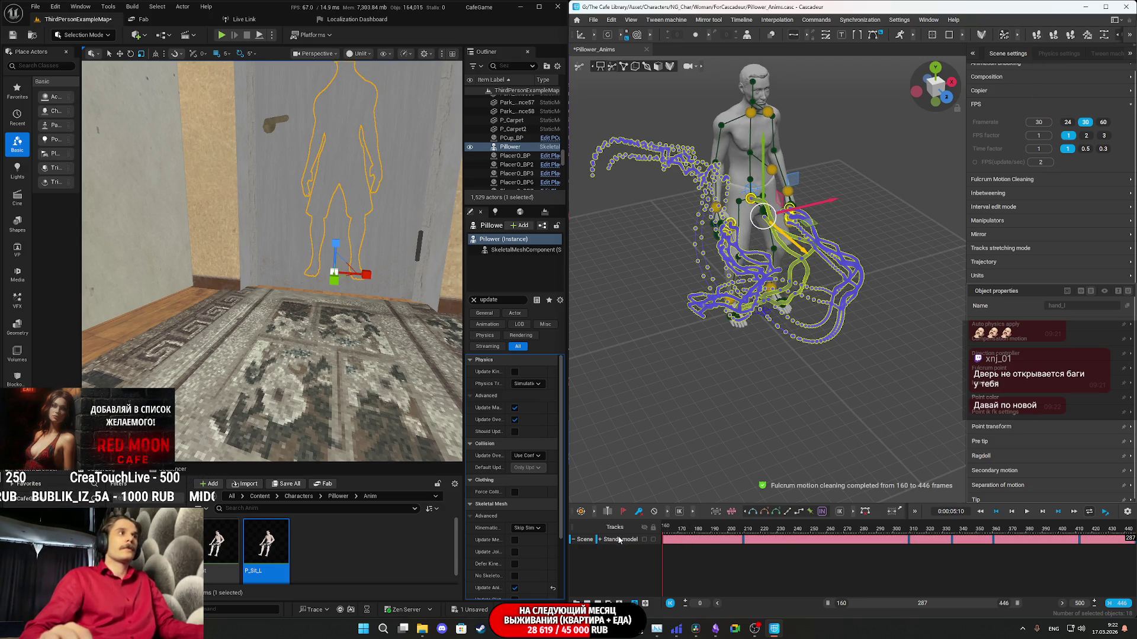
key("space")
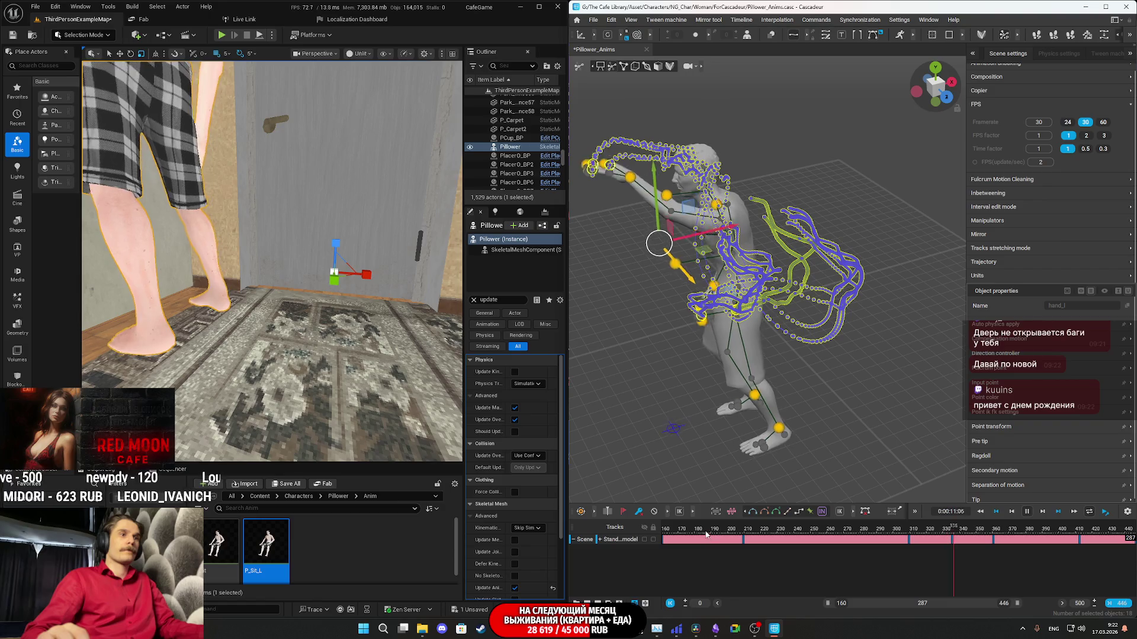
left_click(683, 545)
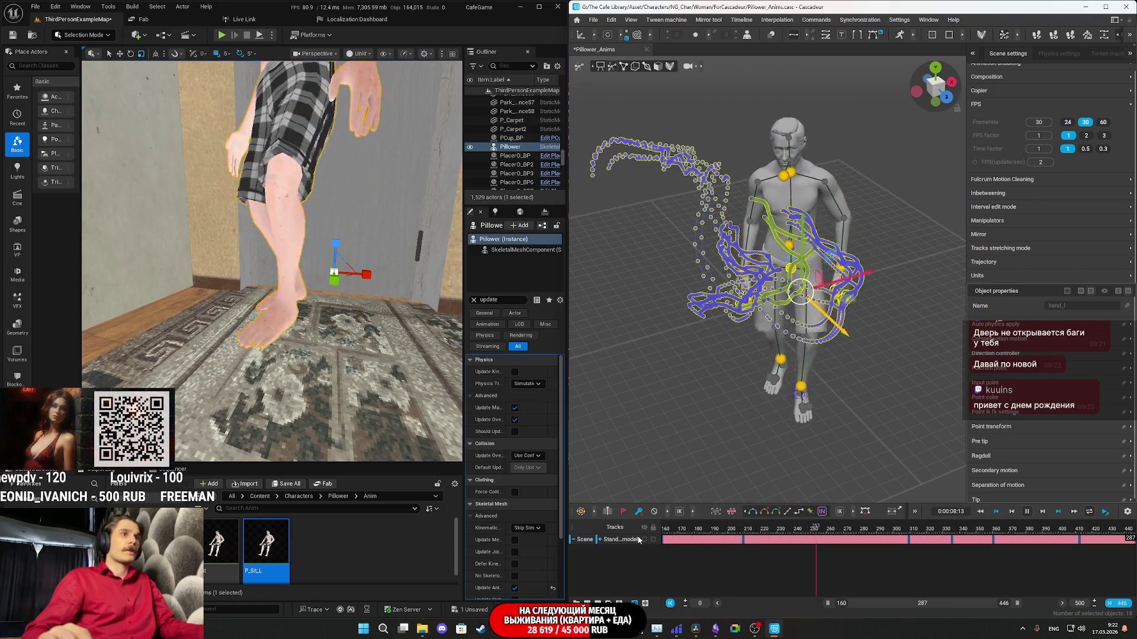
key("space")
scroll(272, 262, "up", 8)
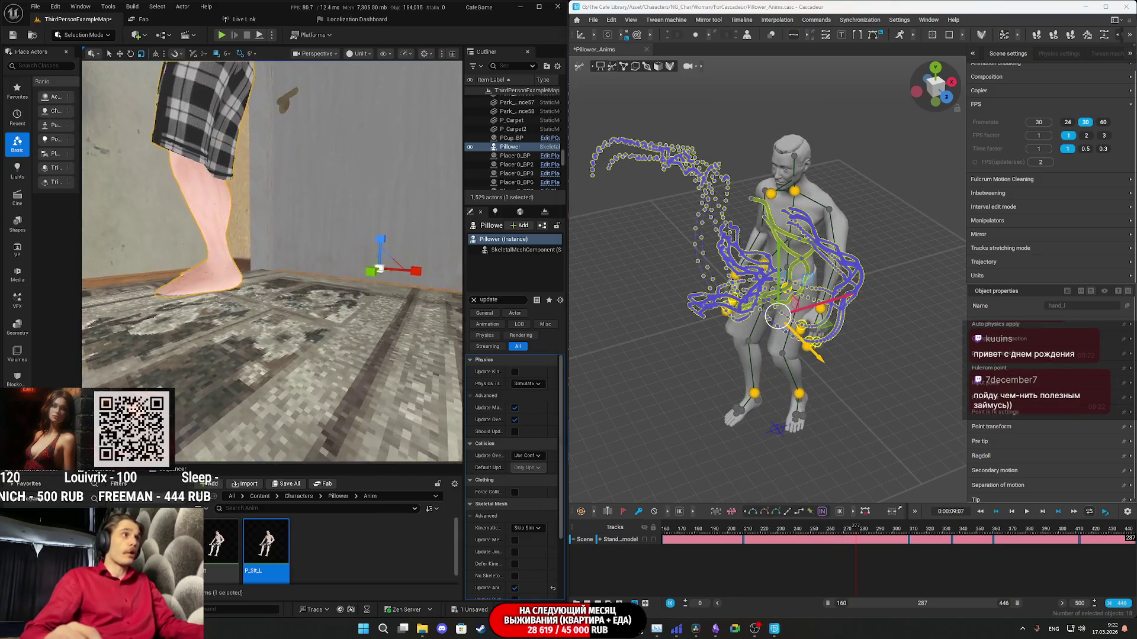
scroll(272, 261, "up", 8)
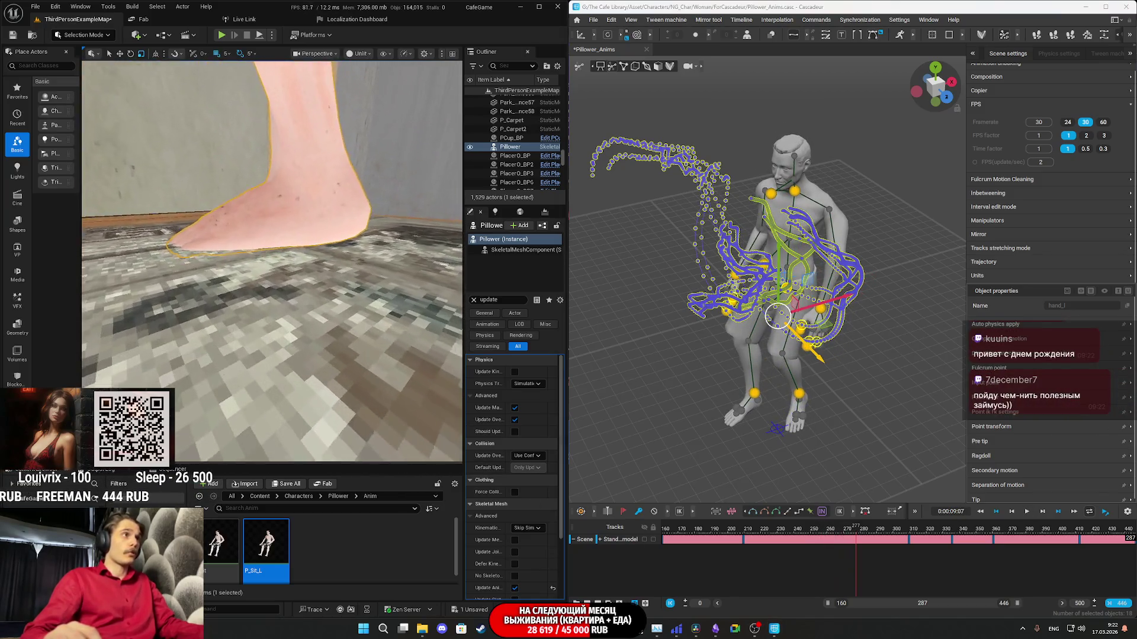
right_click_drag(348, 402, 349, 402)
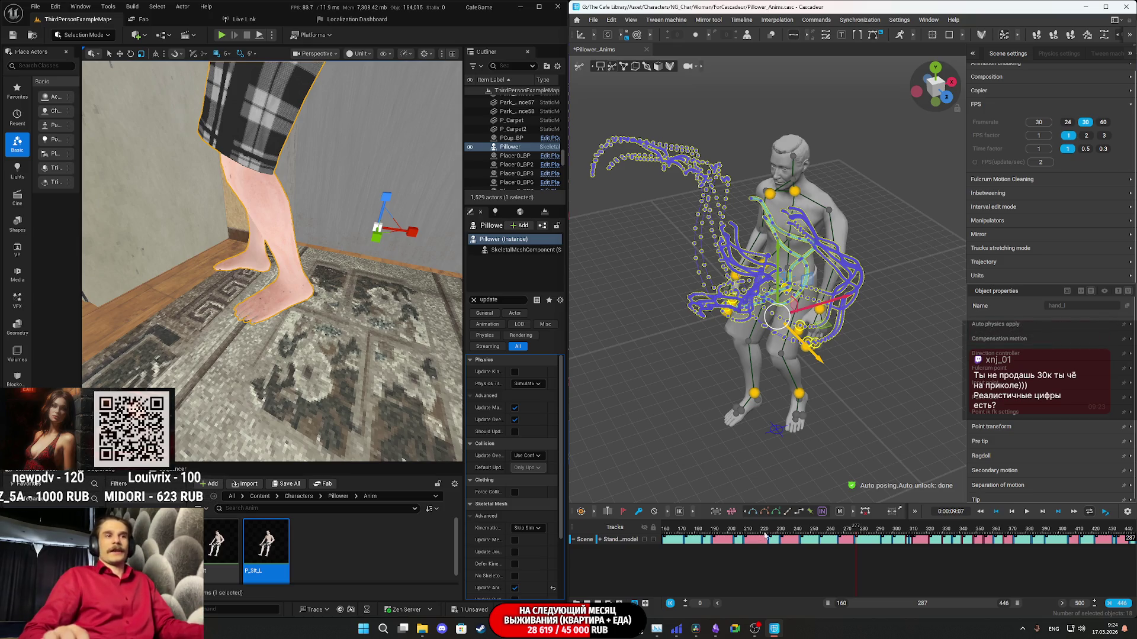
Play the auto-unlocked animation and stop near frame 370.
key("space")
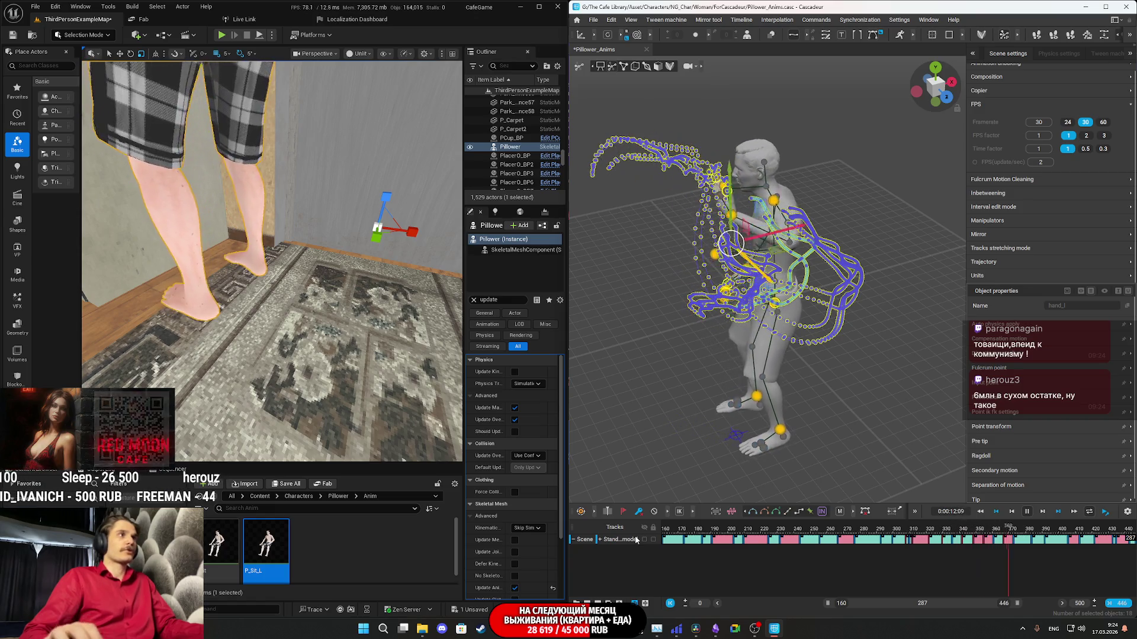
key("space")
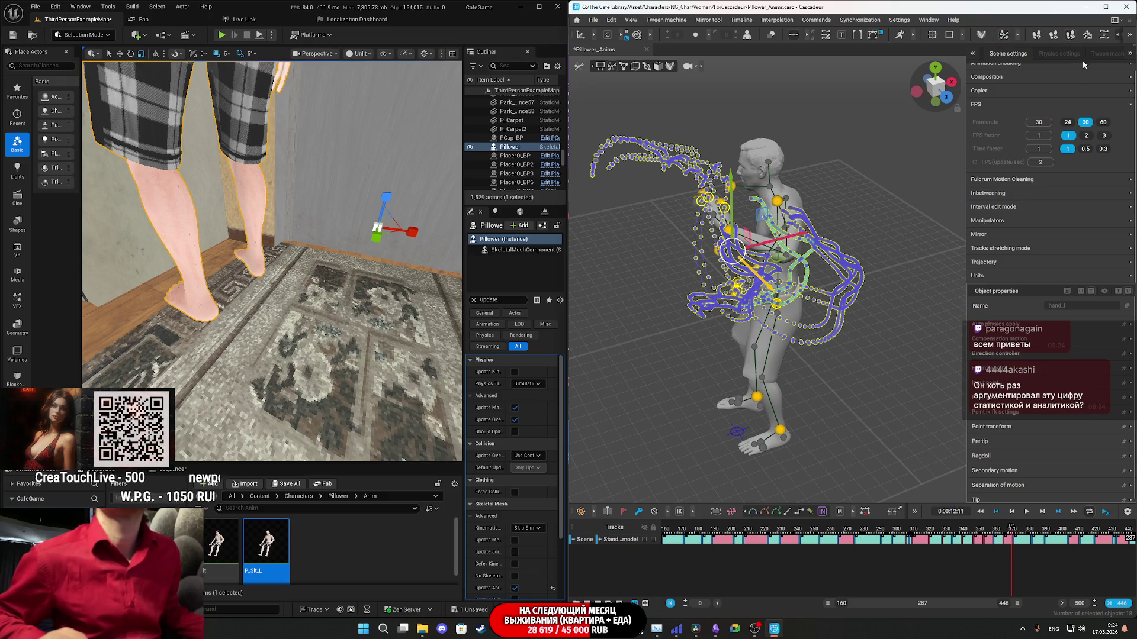
Show fulcrum points, rerun Fulcrum Motion Cleaning, and replay from around frame 195.
left_click(1053, 37)
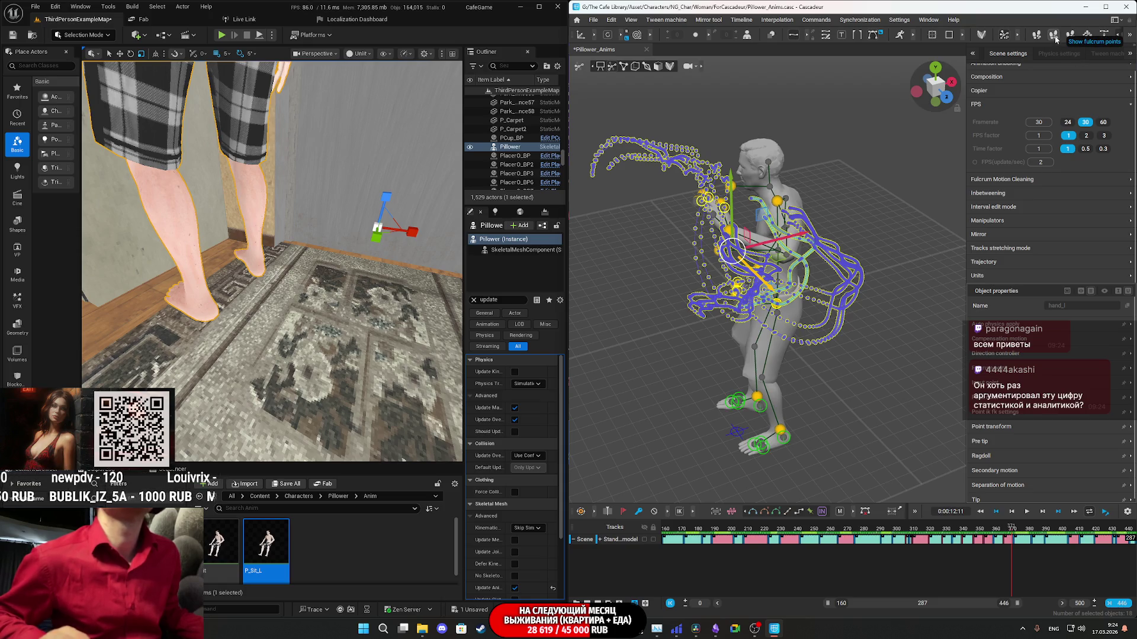
left_click(1055, 39)
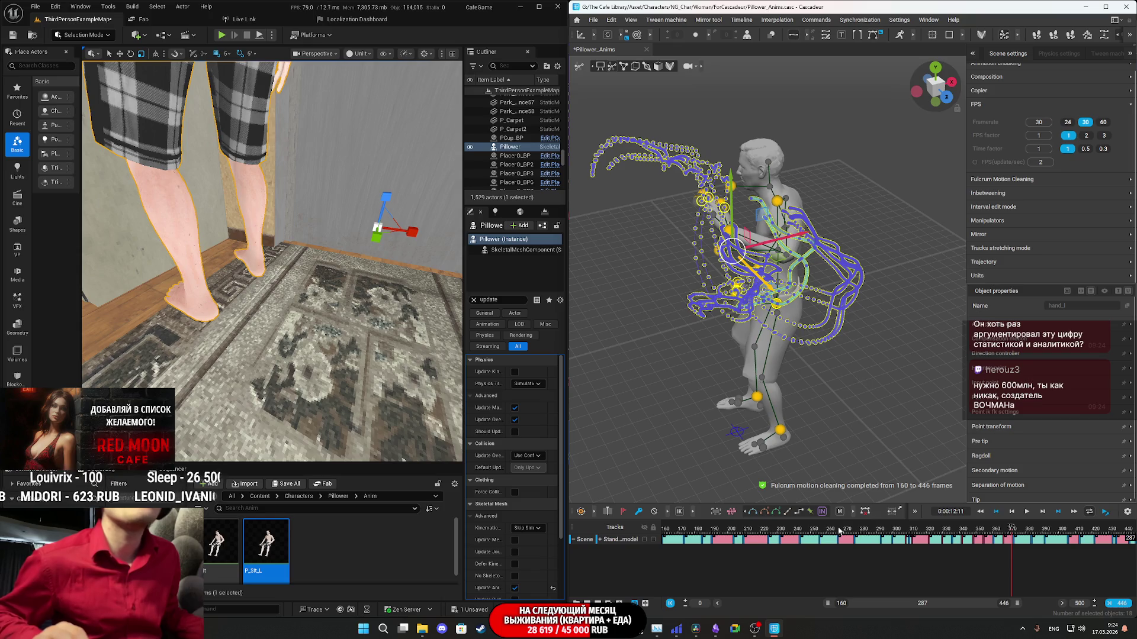
left_click(728, 532)
key("space")
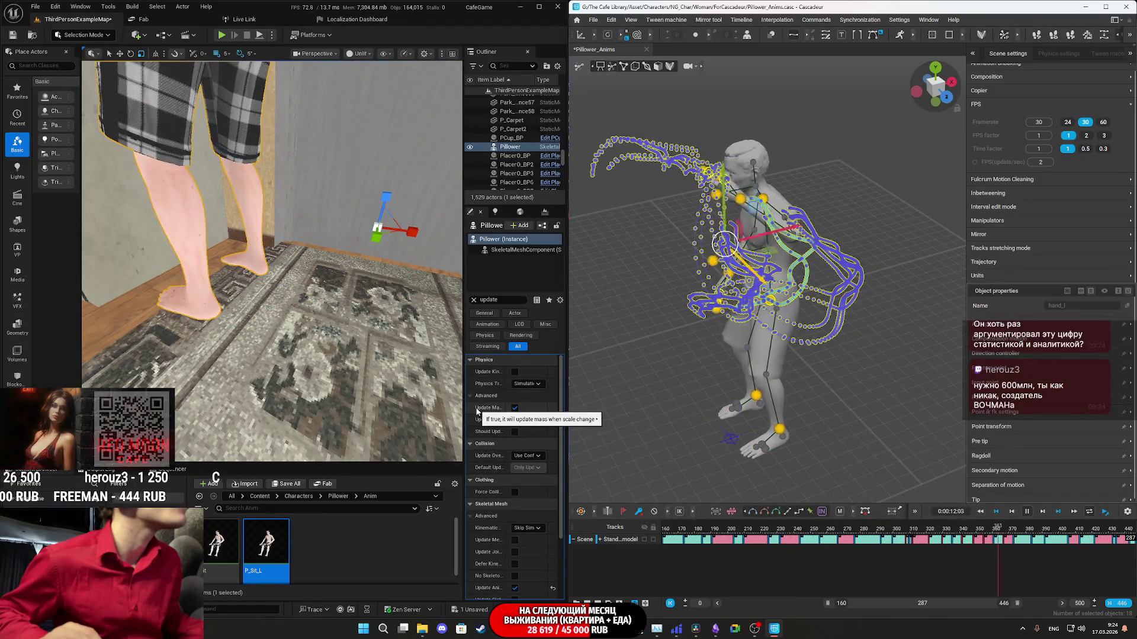
Replay the animation from its first frame while Pillower mirrors it in Unreal.
key("space")
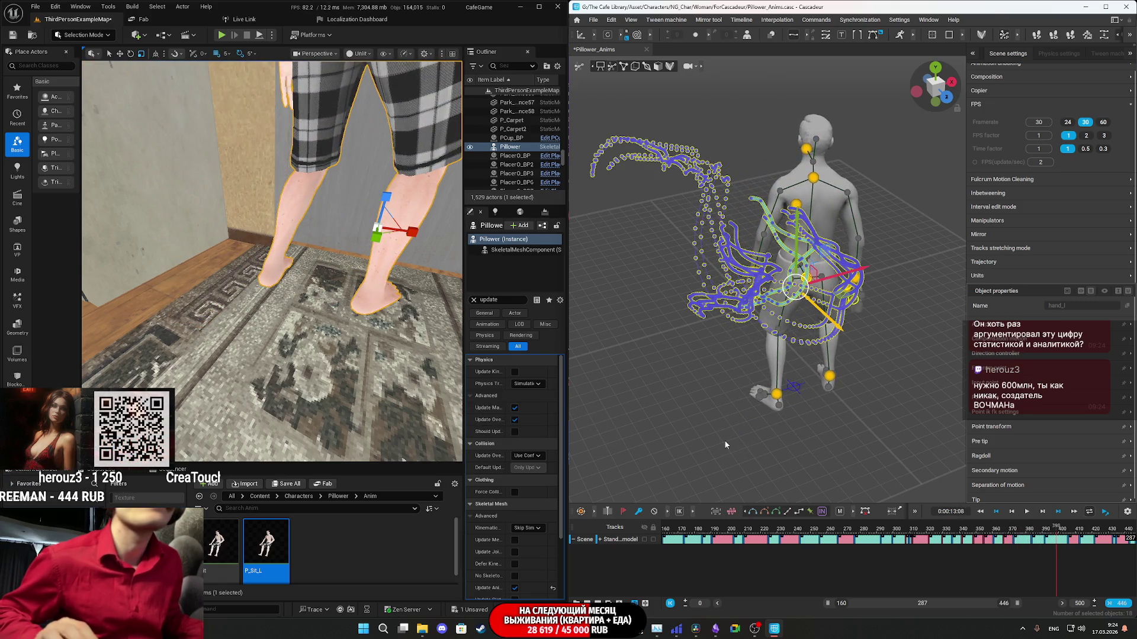
key("space")
key("space")
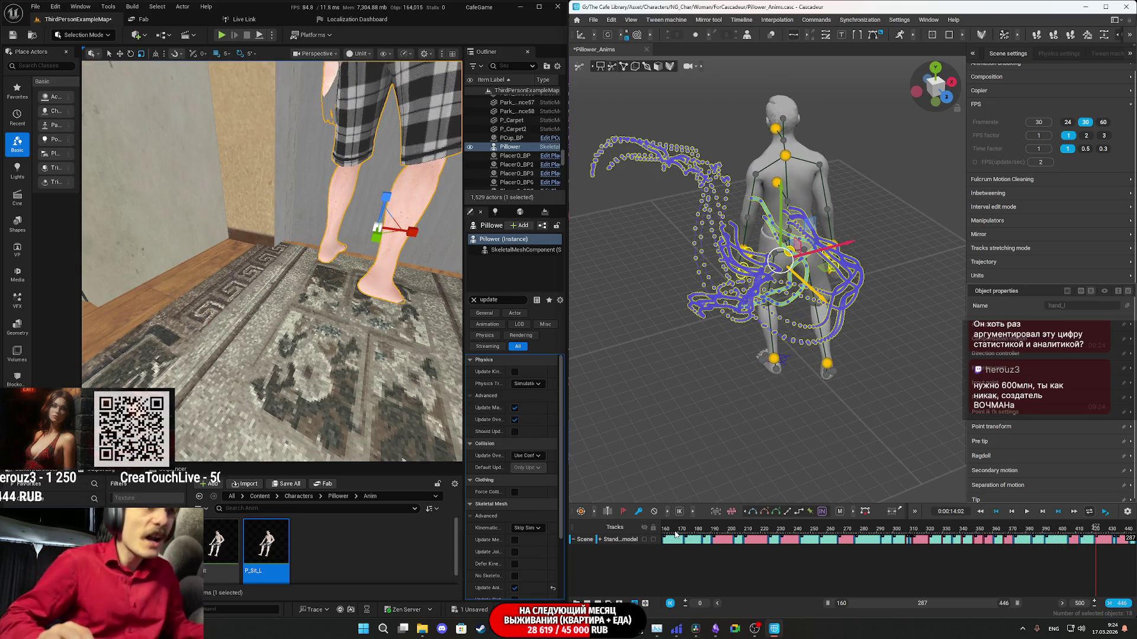
left_click(675, 535)
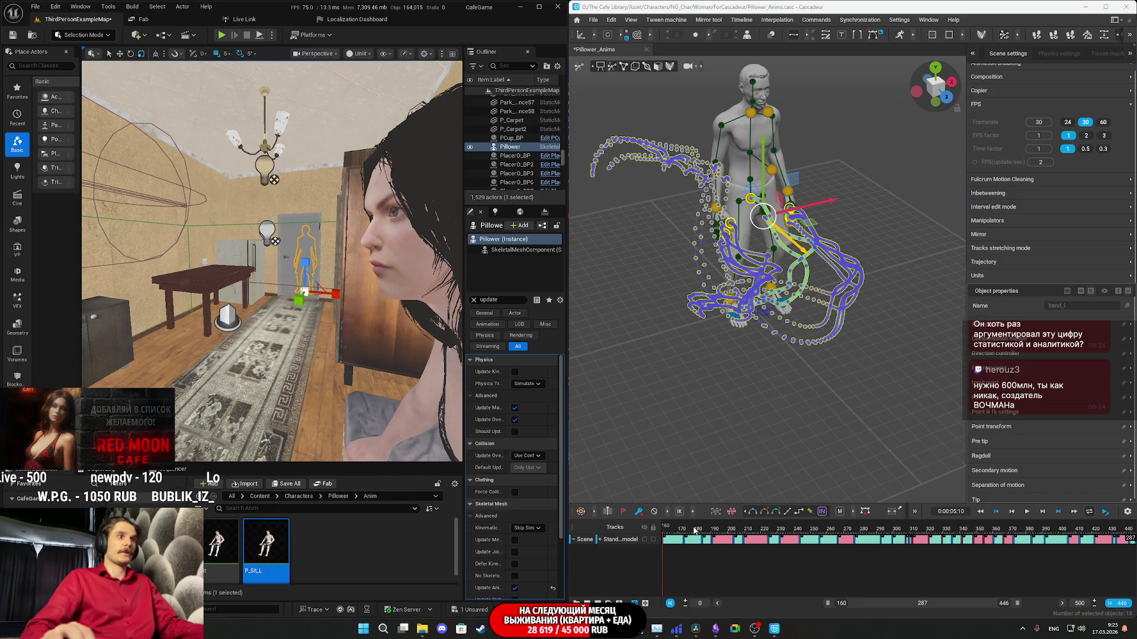
key("space")
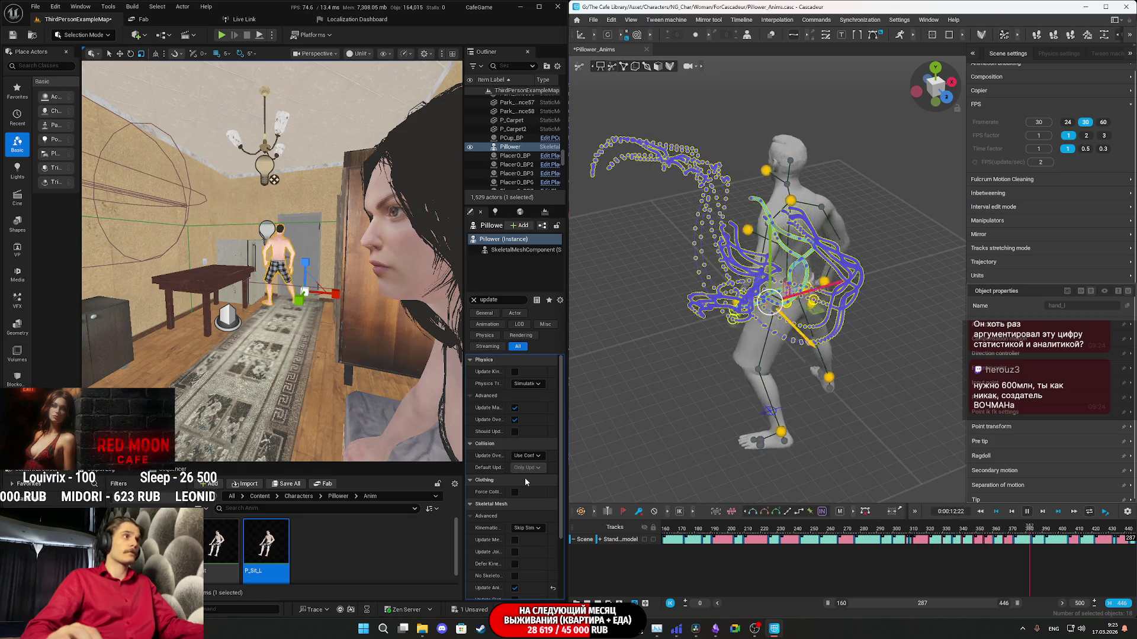
key("space")
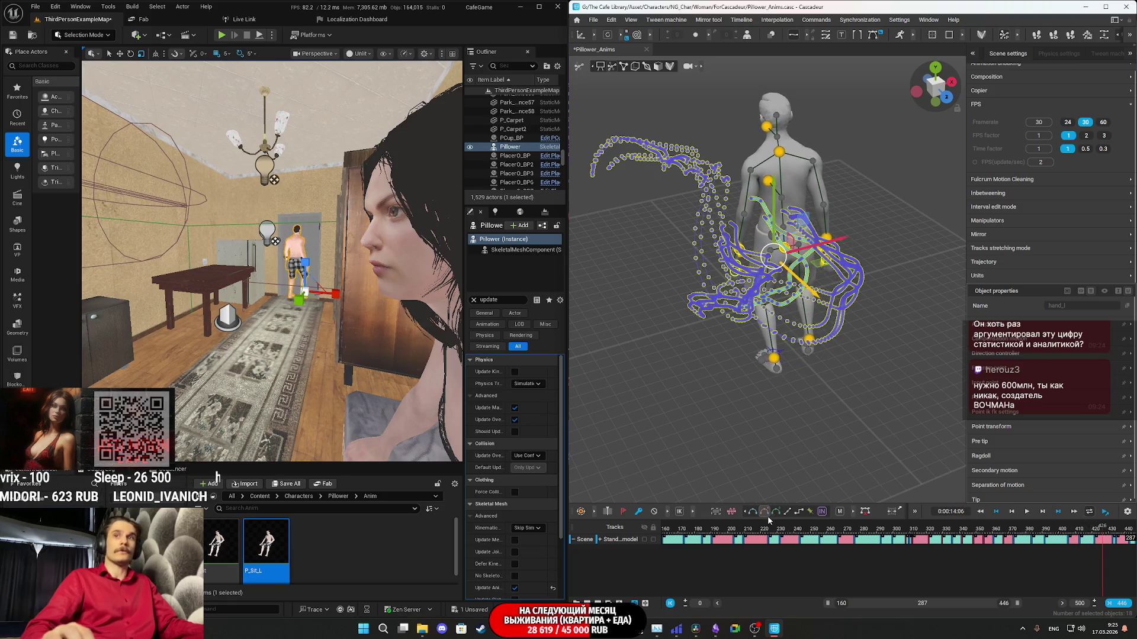
Rewind to frame 160 and expand the model track into body-part sub-tracks.
left_click(910, 533)
left_click_drag(913, 534, 633, 528)
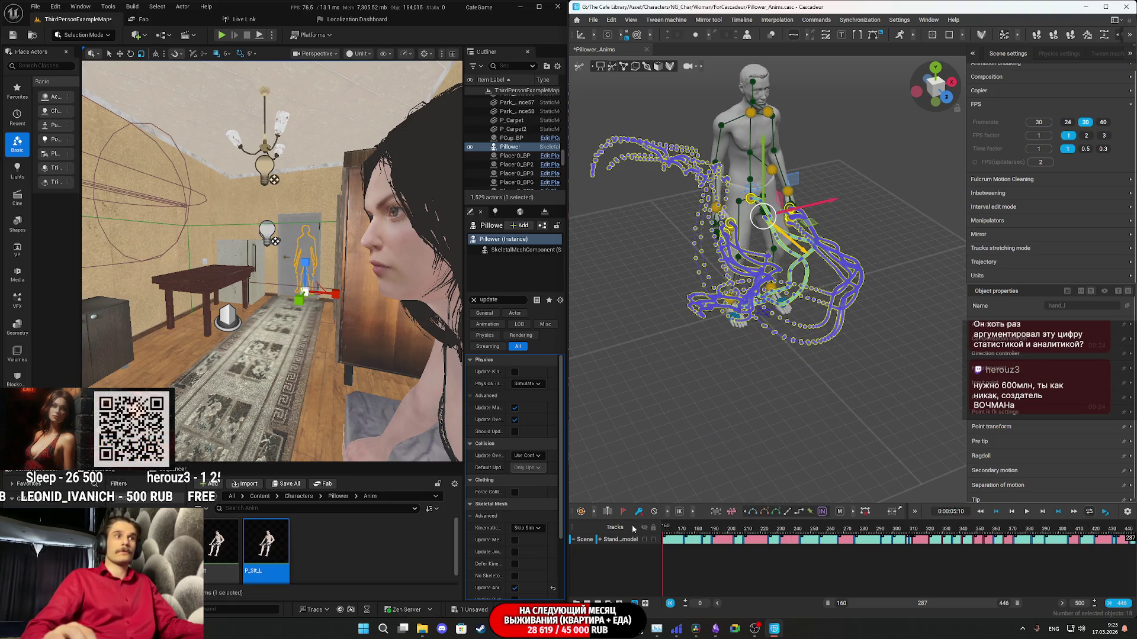
left_click(600, 540)
Scrub frames 305–324 and adjust the raised arm and hand at frame 305.
left_click_drag(918, 537, 947, 535)
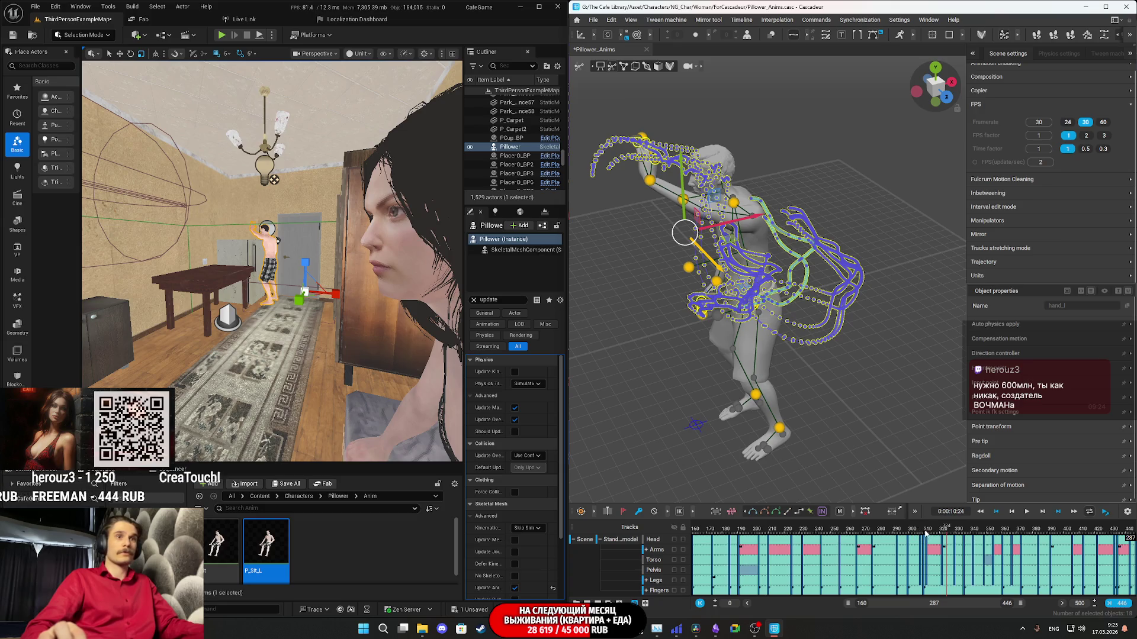
left_click(924, 536)
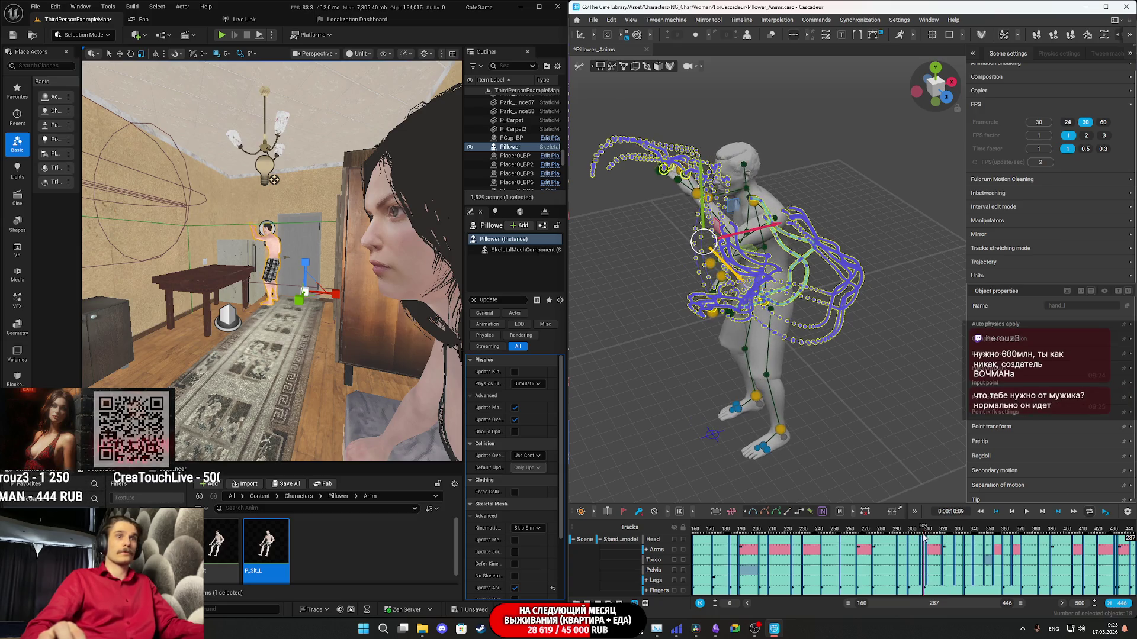
left_click(921, 536)
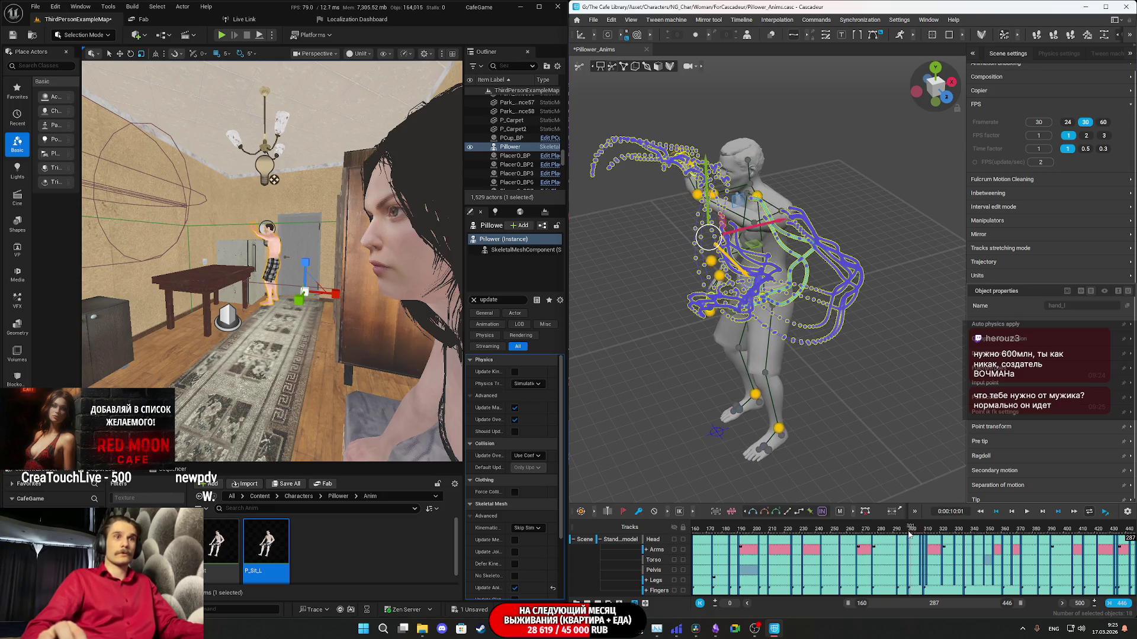
left_click_drag(934, 535, 944, 538)
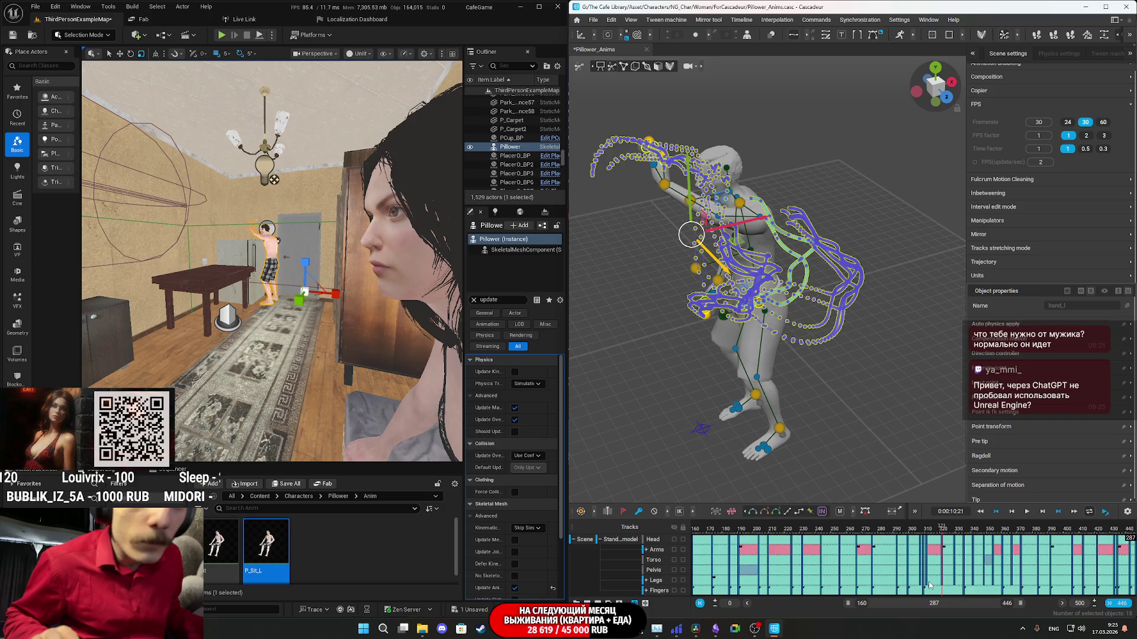
left_click(921, 548)
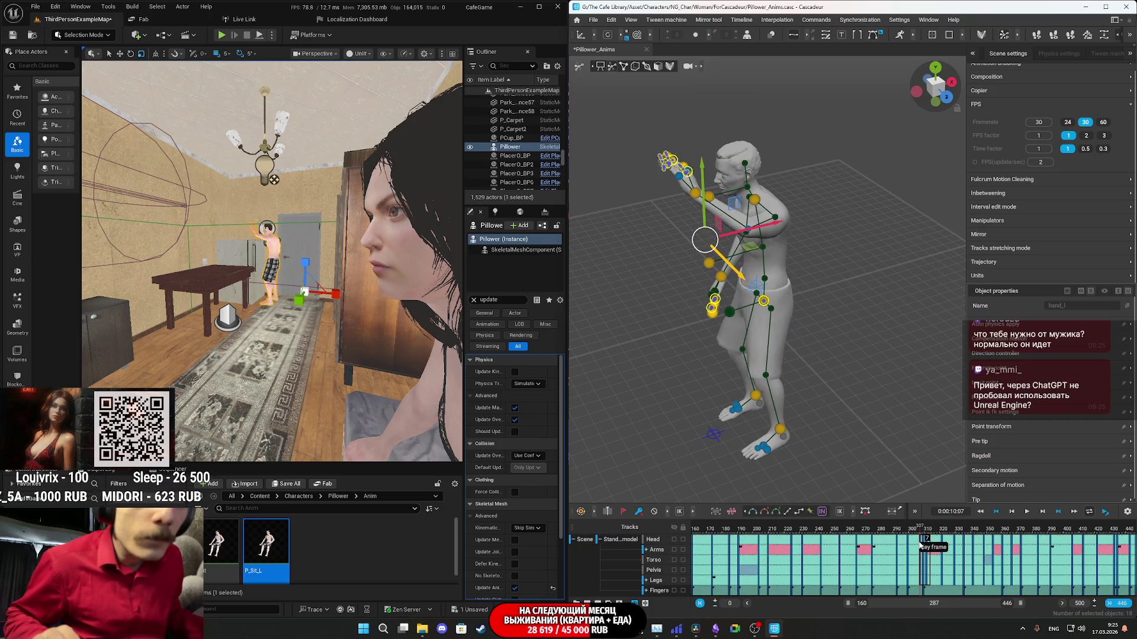
left_click(918, 569)
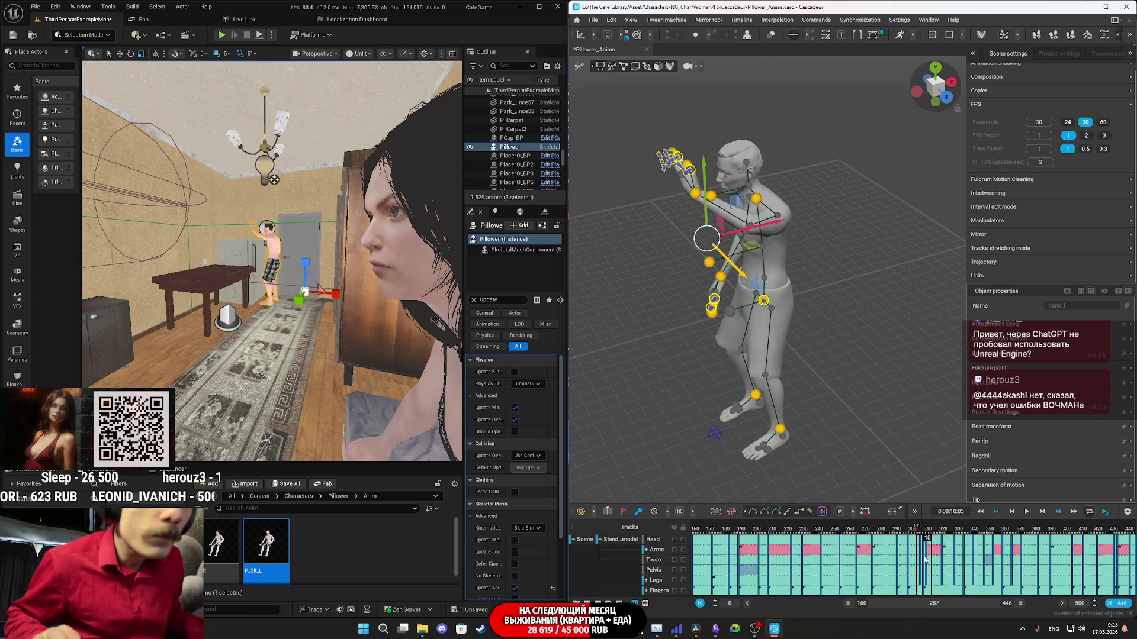
left_click(926, 561)
Play back from 0:00:09:23 to review the arm motion.
left_click(898, 533)
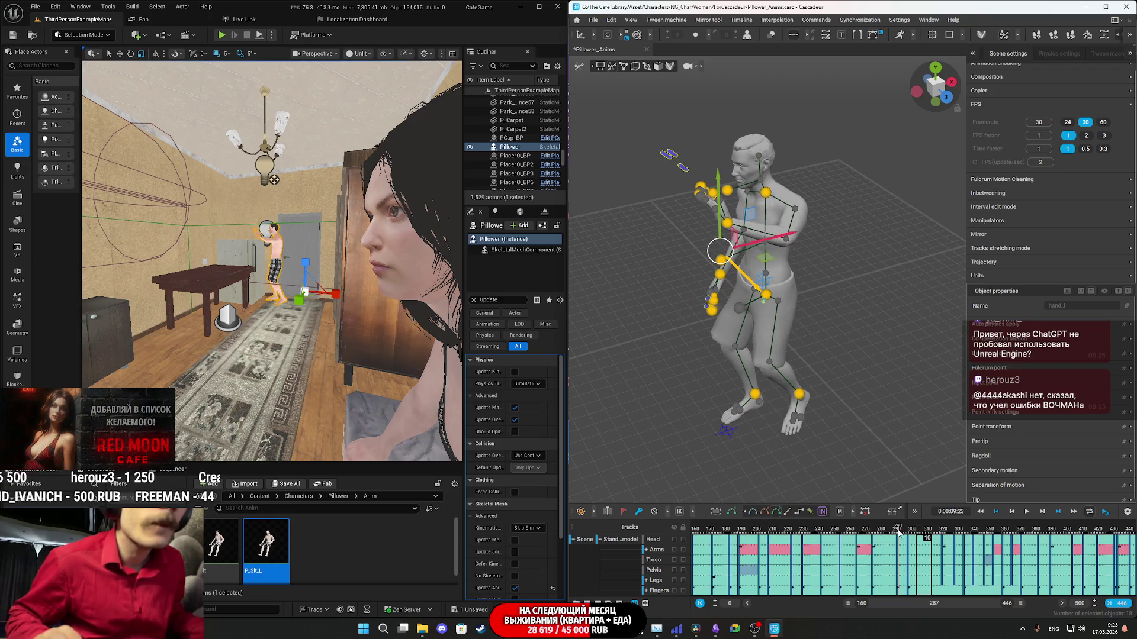
key("space")
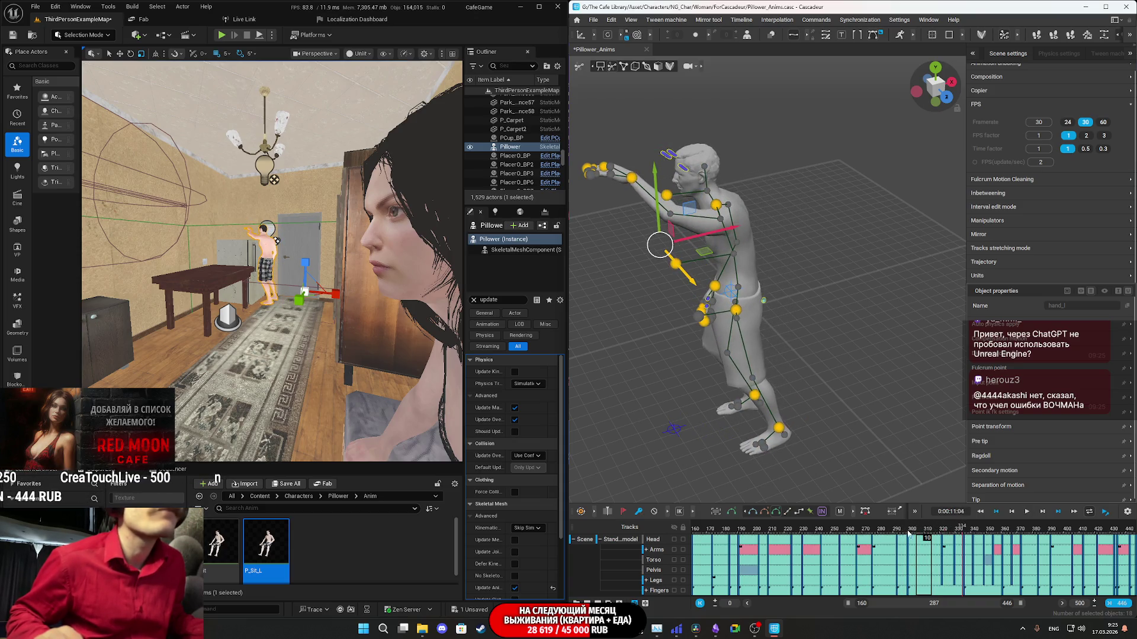
key("space")
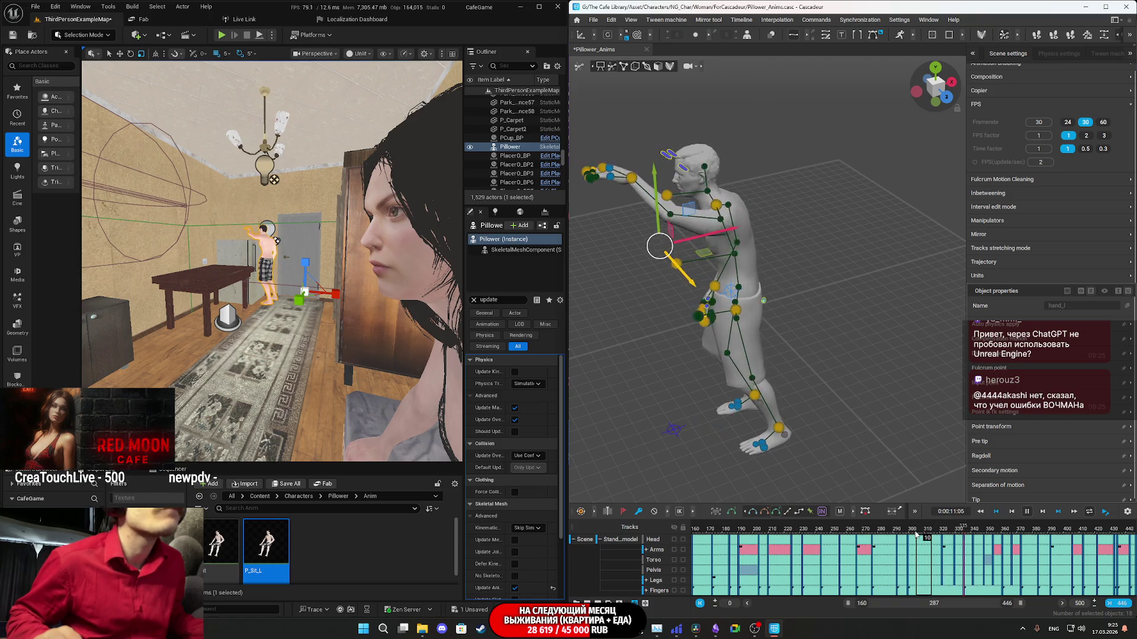
key("space")
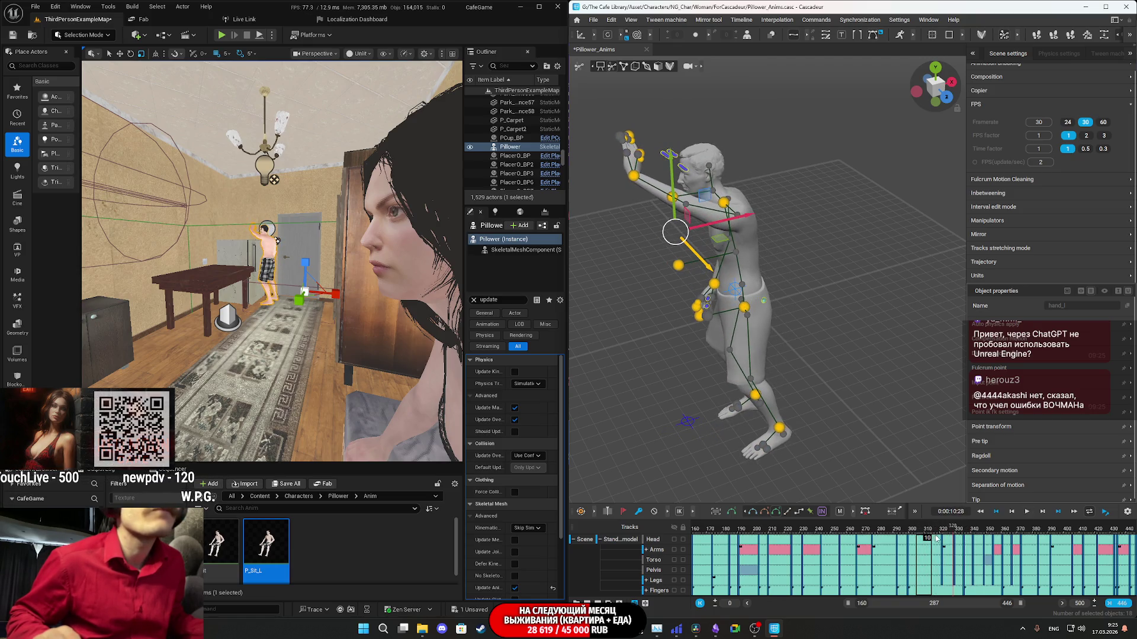
Scrub frames 324–341 and select the whole keyframe at frame 327.
mouse_move(958, 531)
left_mouse_down()
mouse_move(974, 530)
mouse_move(963, 533)
left_mouse_up()
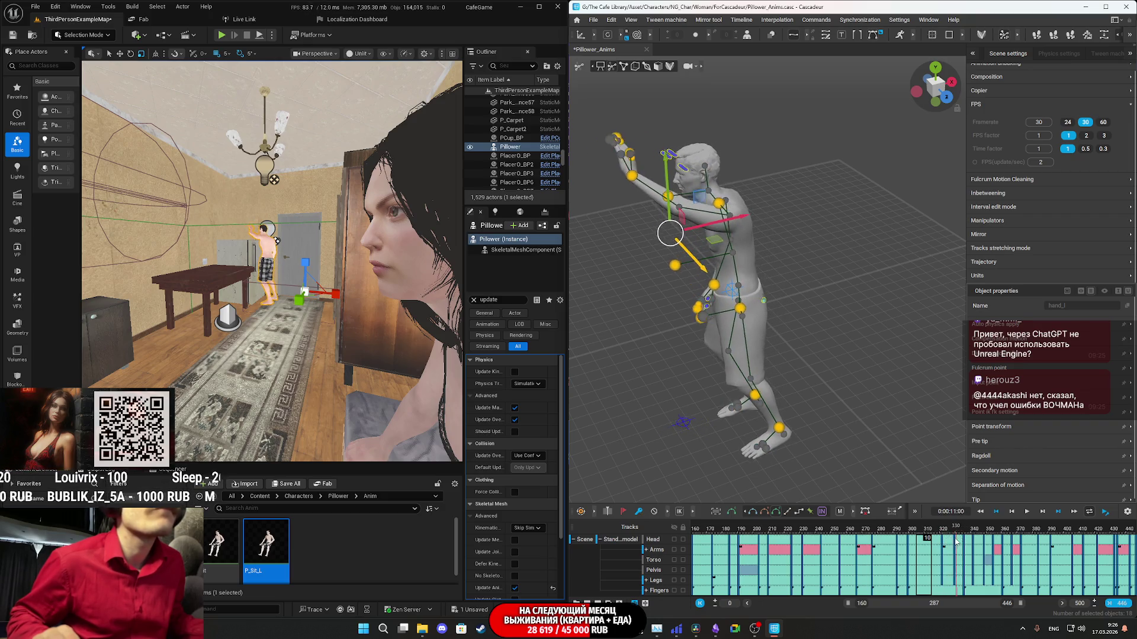
mouse_move(954, 542)
left_mouse_down()
mouse_move(935, 557)
mouse_move(946, 571)
left_mouse_up()
left_click(955, 546)
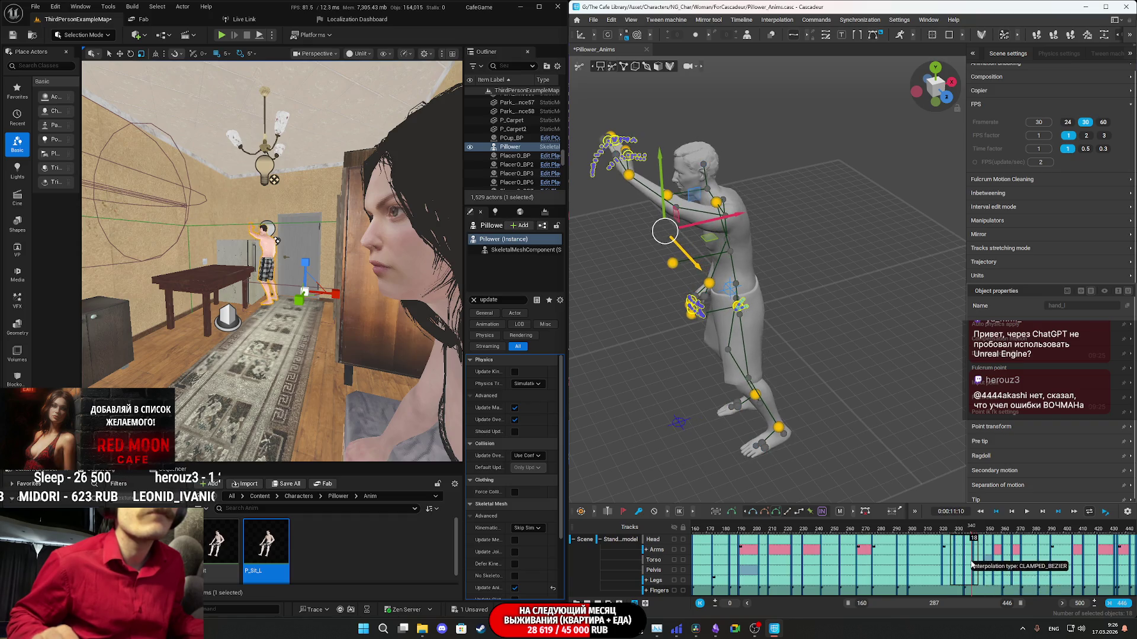
left_click(955, 583)
left_click(949, 544)
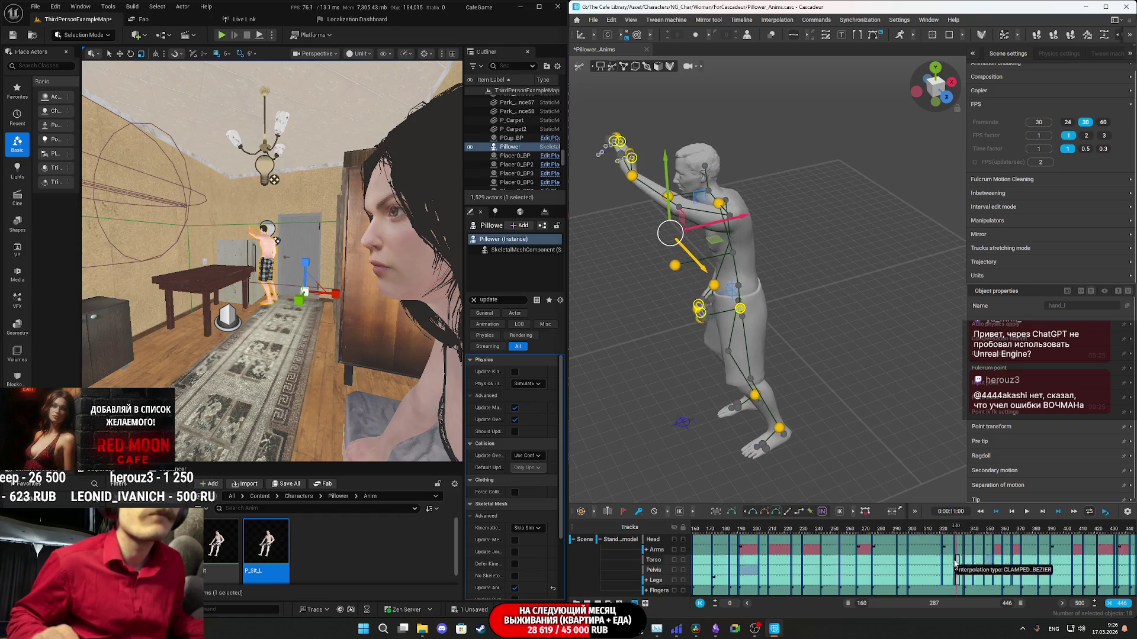
double_click(949, 547)
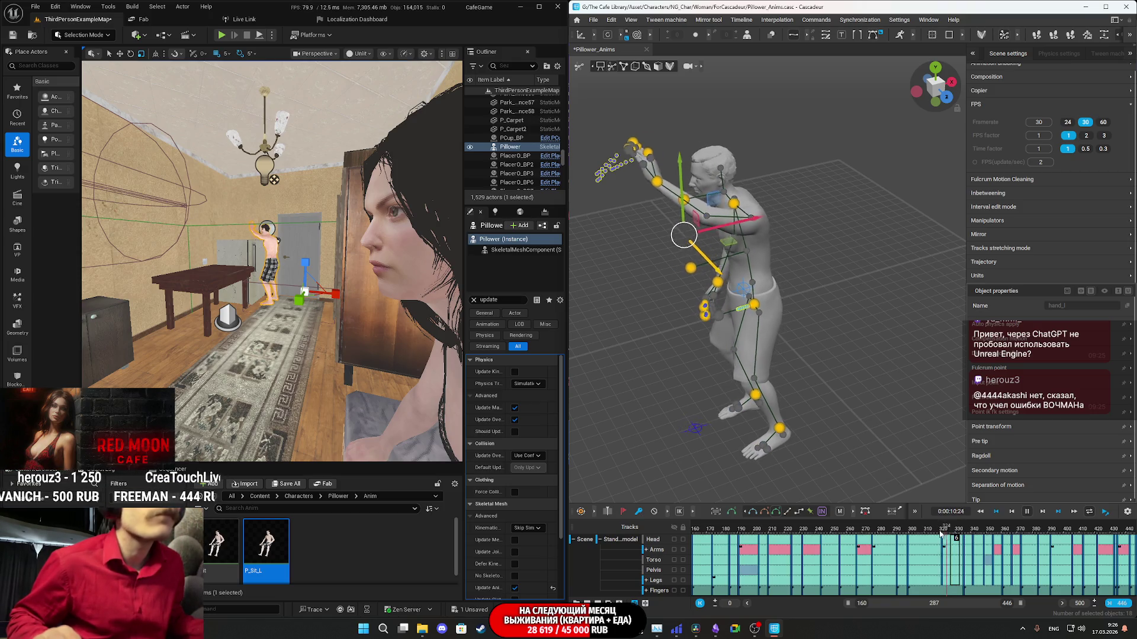
Select the keyframe at frame 340, undo the last pose change, and replay to review.
left_click(955, 536)
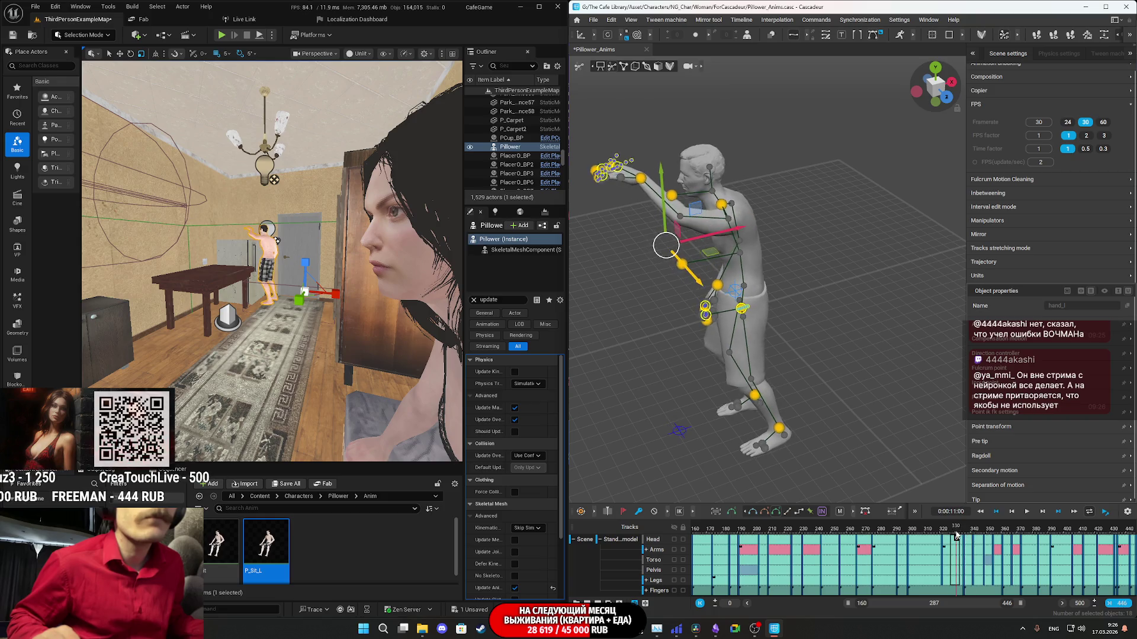
left_click_drag(967, 533, 974, 534)
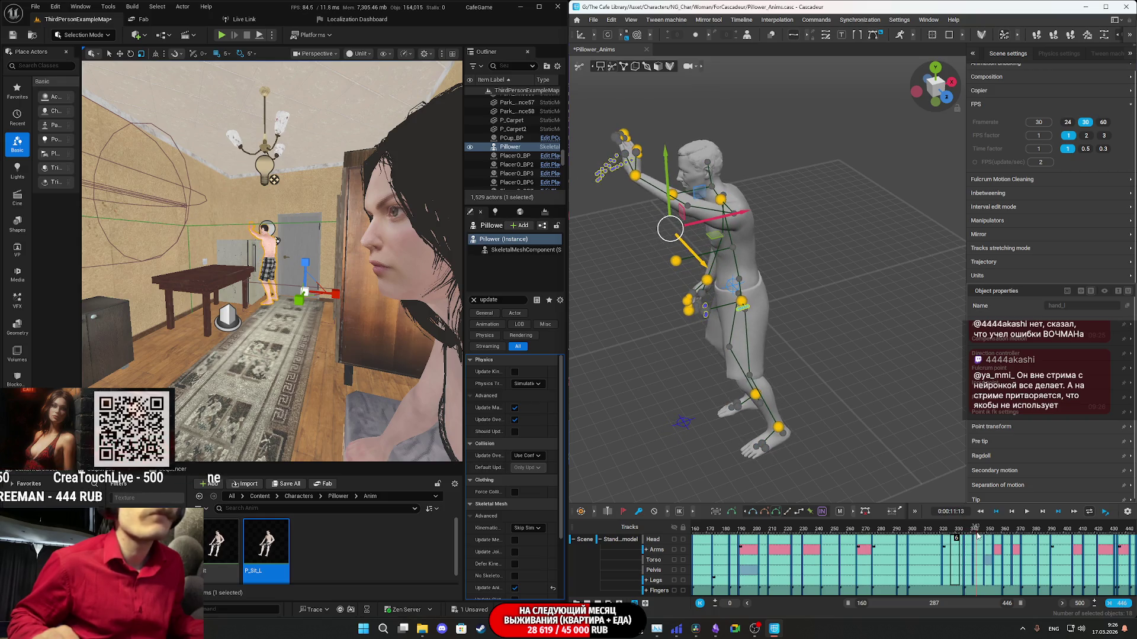
left_click(971, 542)
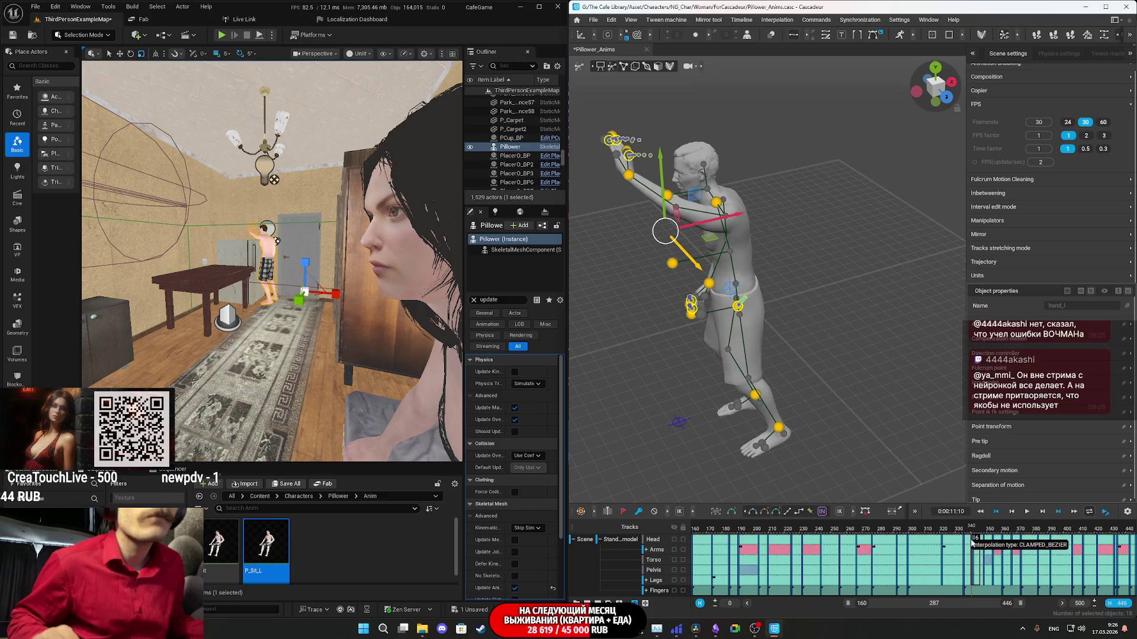
key("ctrl+z")
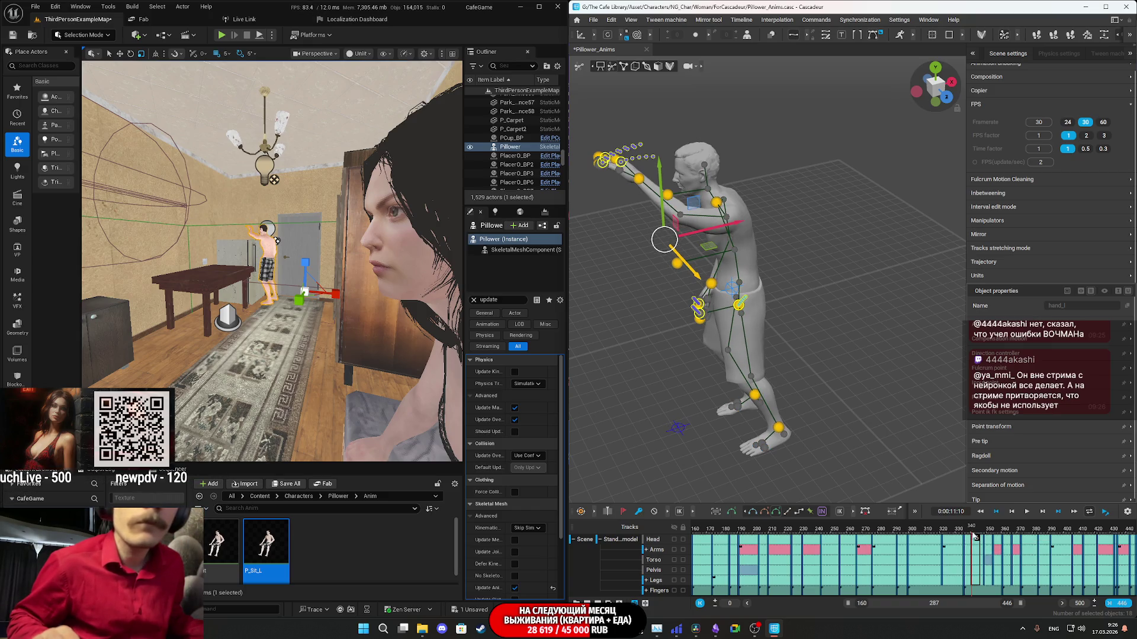
key("space")
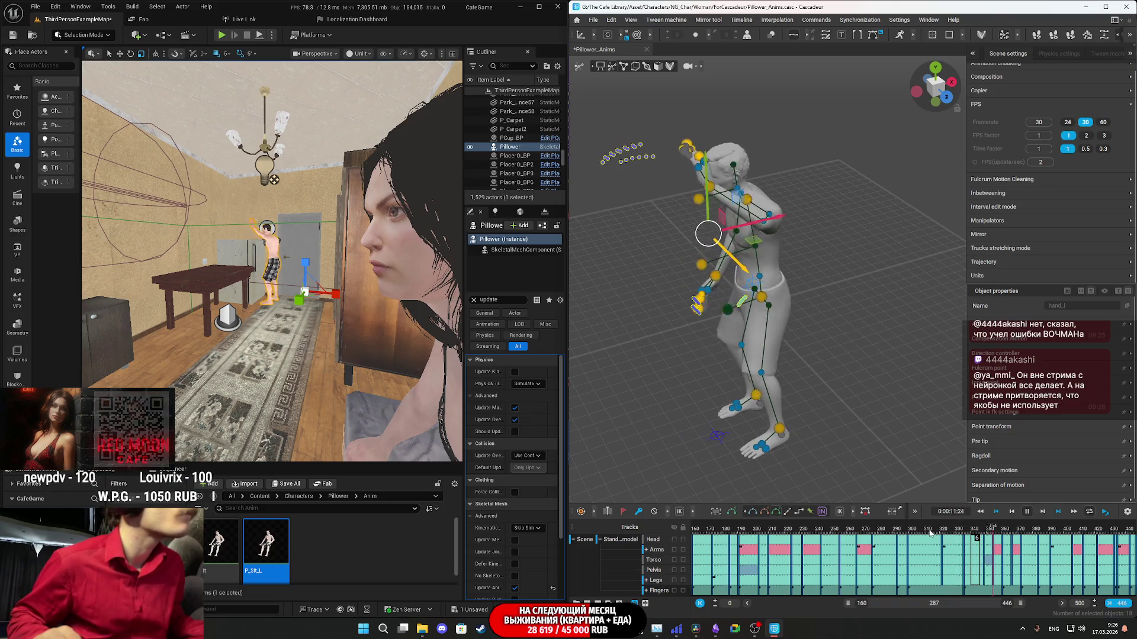
key("space")
Scrub to about frame 342 and box-select the upper-body joints, viewing from behind.
left_click(965, 536)
left_click(964, 537)
right_click_drag(355, 266, 331, 331)
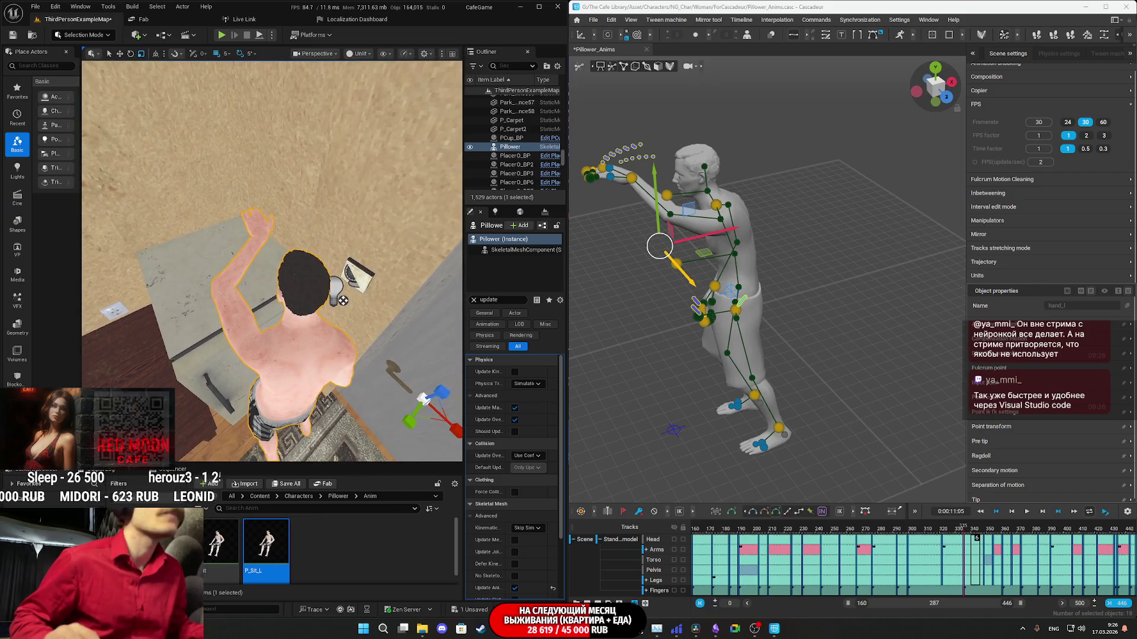
left_click_drag(966, 533, 985, 531)
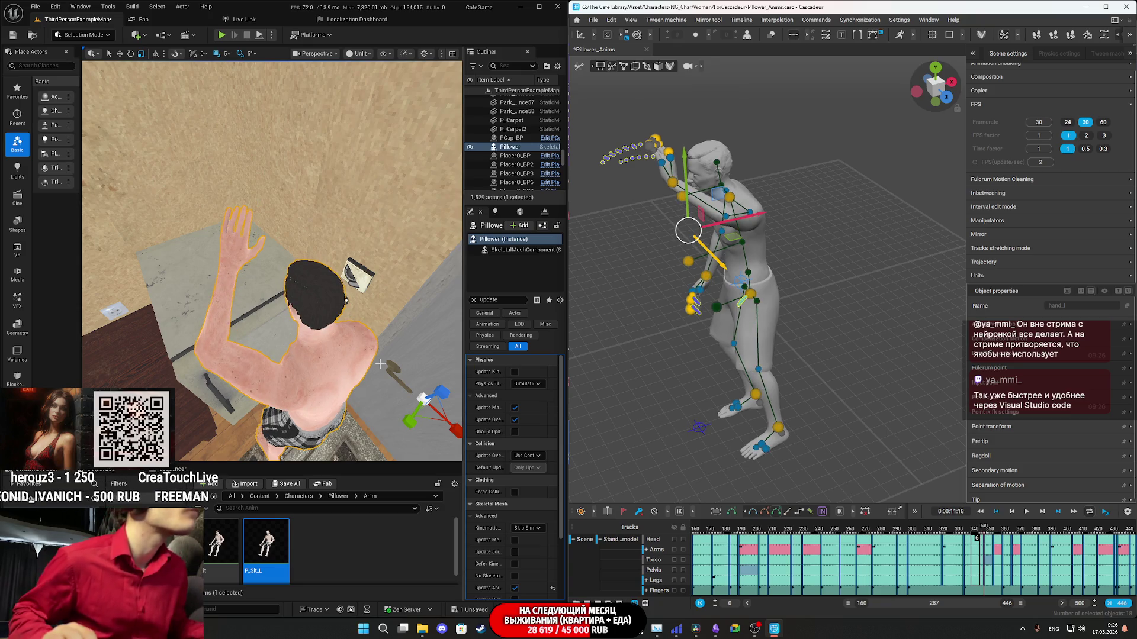
mouse_move(273, 266)
right_mouse_down()
mouse_move(261, 225)
mouse_move(278, 272)
mouse_move(270, 258)
right_mouse_up()
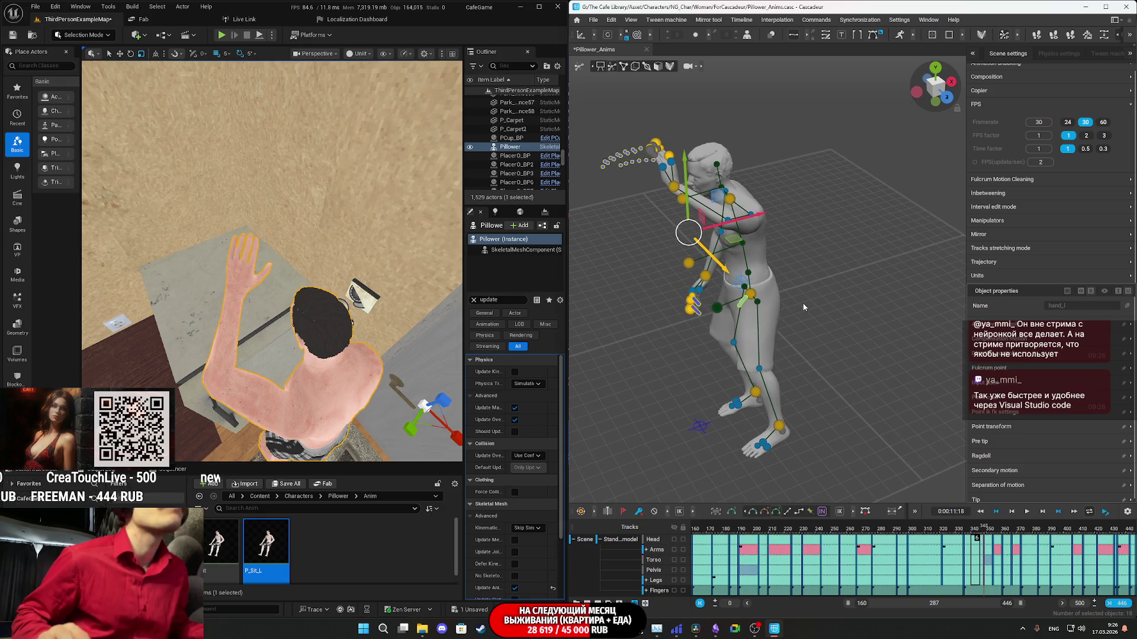
left_click_drag(813, 324, 640, 171)
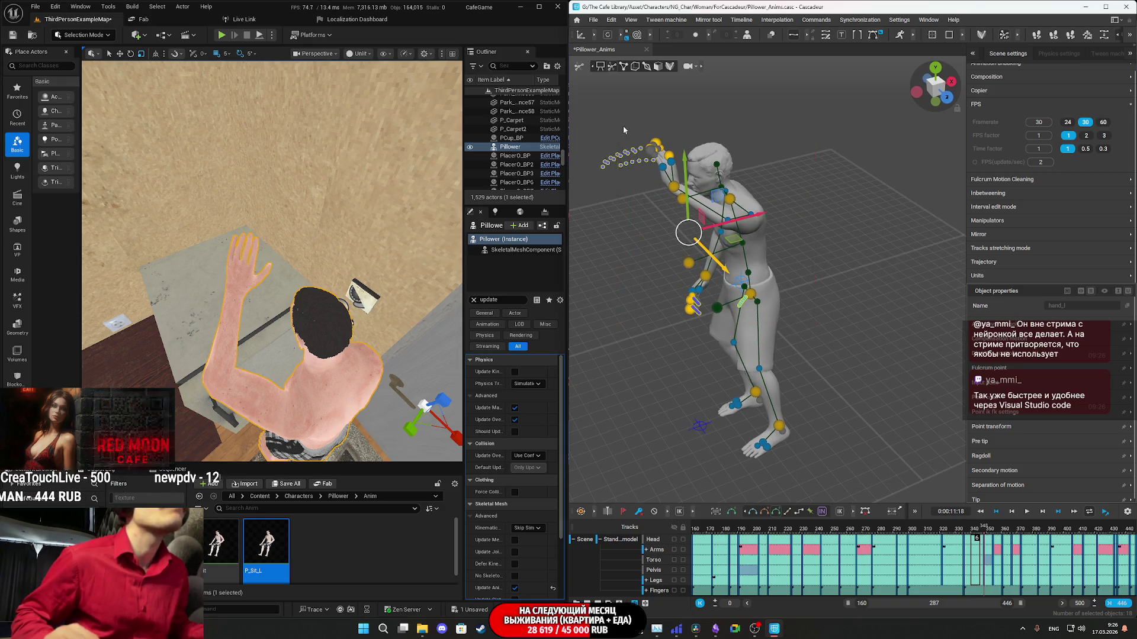
right_click_drag(764, 278, 680, 243)
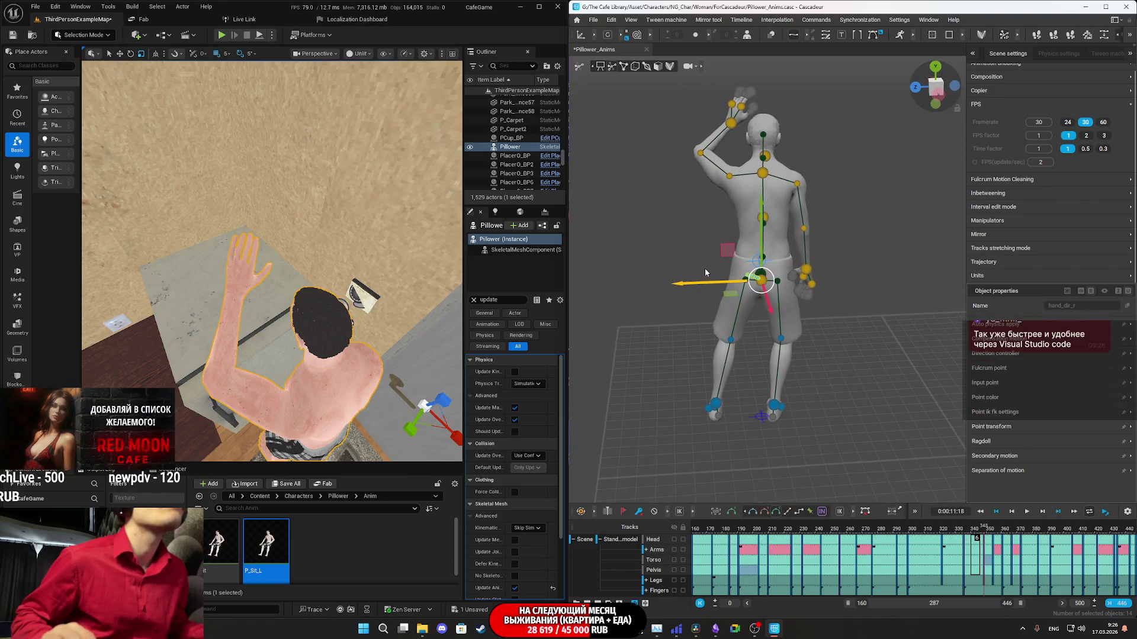
Shift the upper body and the raised-arm joints sideways along X.
left_click_drag(686, 285, 685, 285)
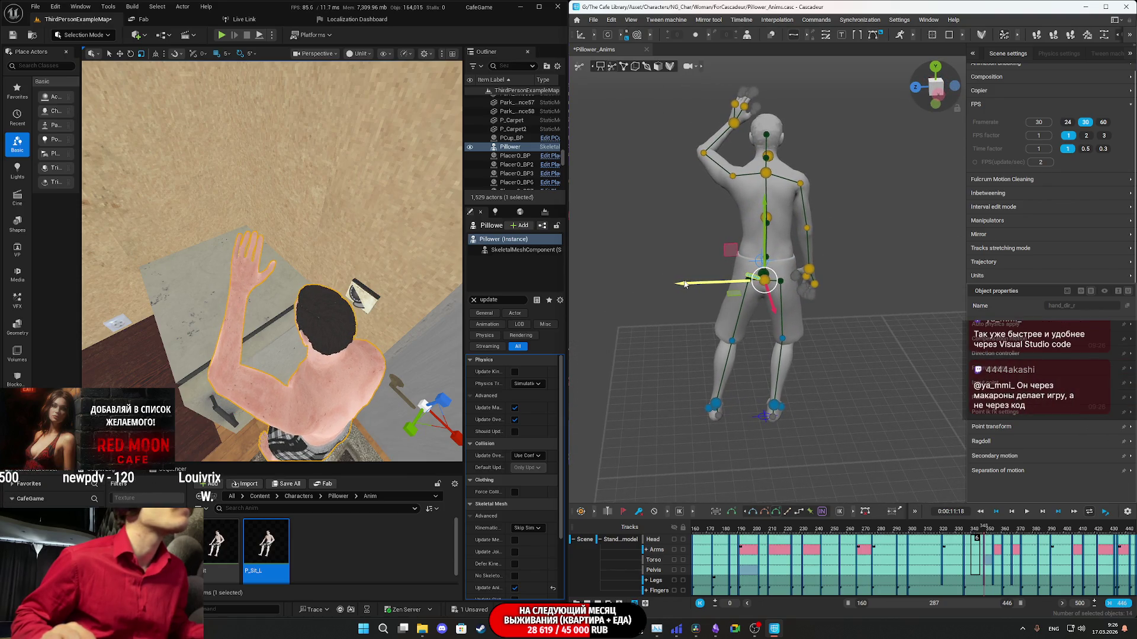
mouse_move(756, 312)
right_mouse_down()
mouse_move(793, 332)
mouse_move(855, 335)
right_mouse_up()
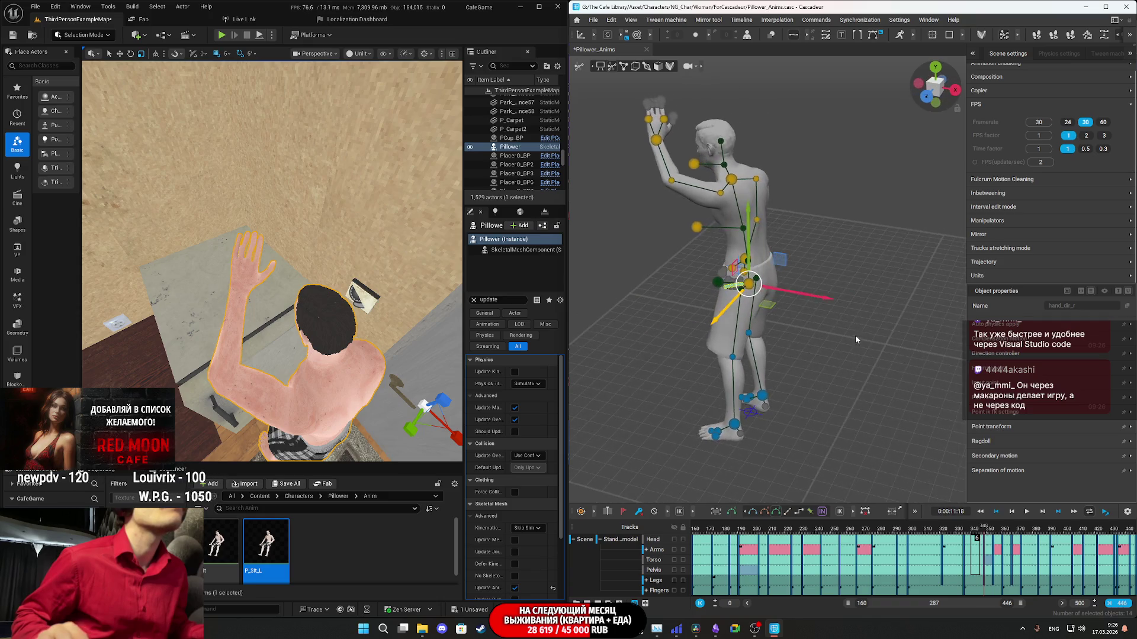
left_click(838, 223)
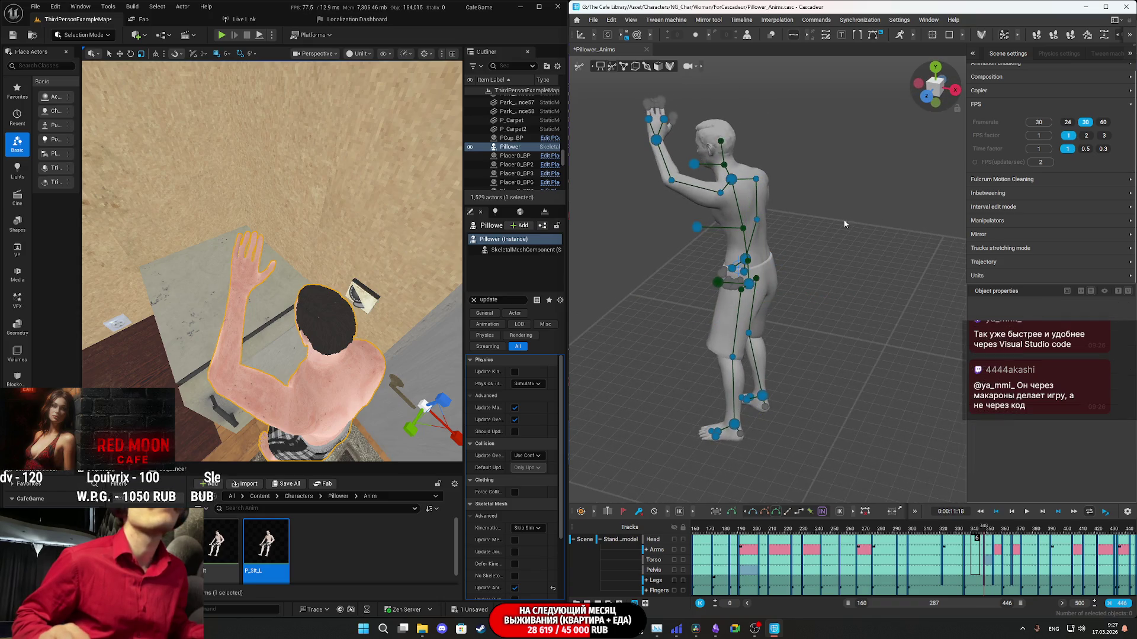
right_click_drag(818, 222, 746, 225)
left_click(650, 158)
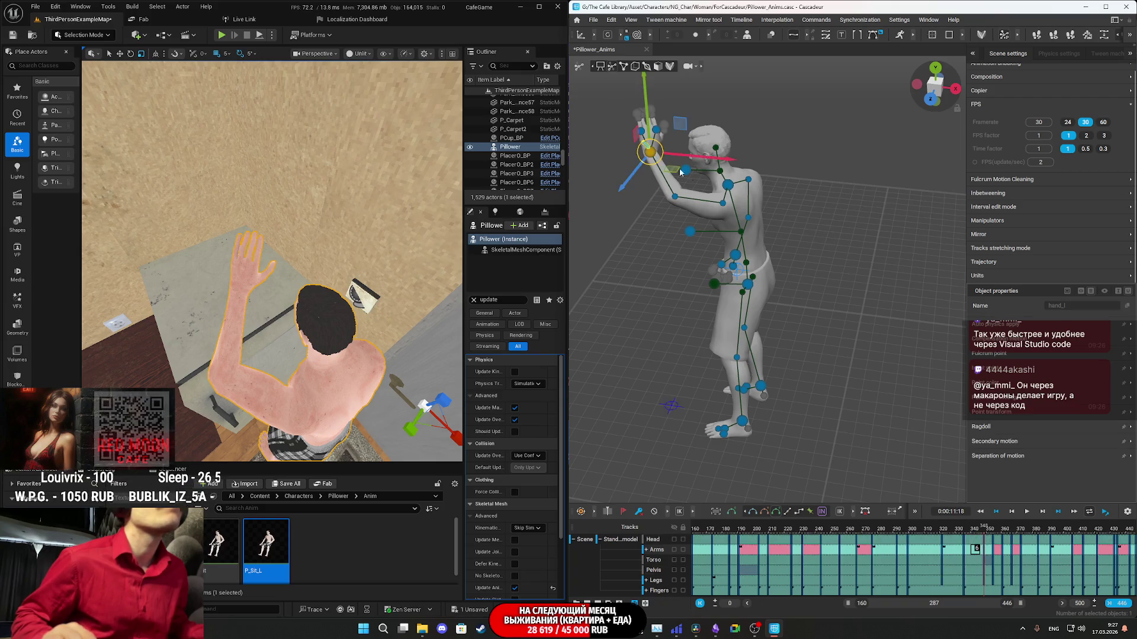
right_click_drag(727, 170, 758, 219)
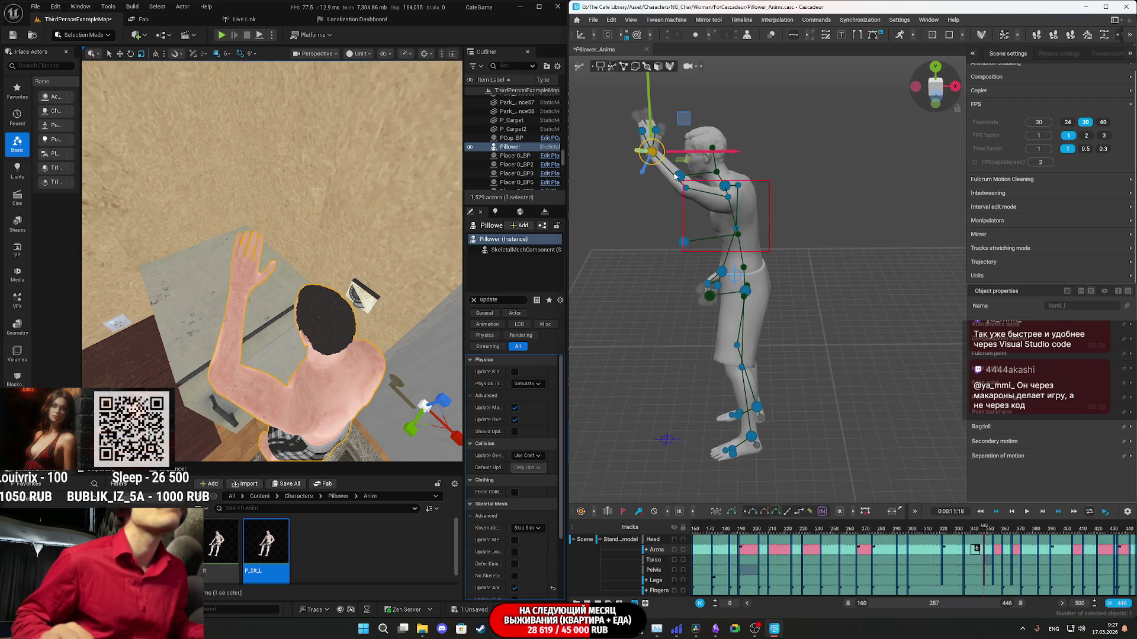
left_click_drag(608, 85, 608, 87)
left_click_drag(781, 218, 764, 211)
Select hand_l and lift it up and outward beside the head.
left_click(776, 181)
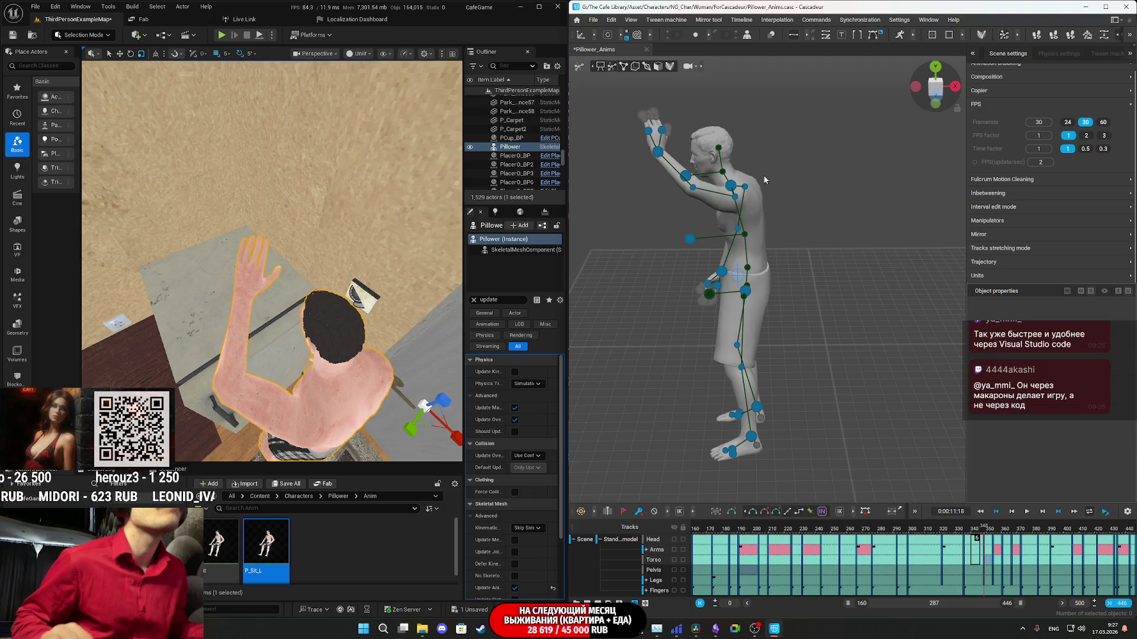
left_click(658, 153)
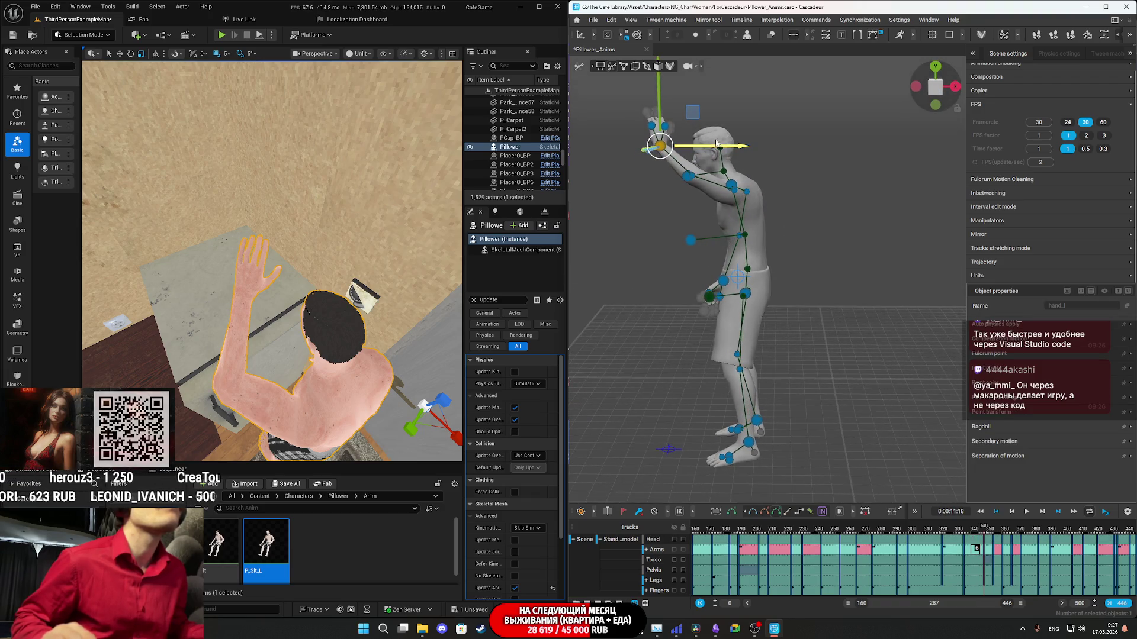
left_click_drag(692, 120, 704, 125)
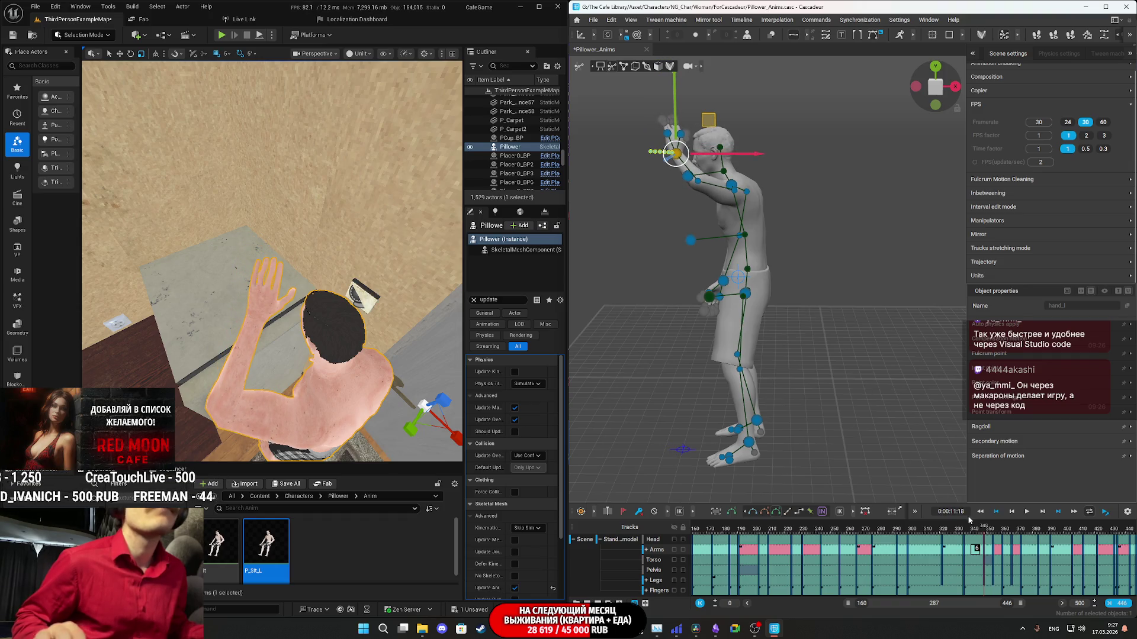
Replay the arm raise from frame 335, then select all keys at frame 352.
left_click(964, 532)
key("space")
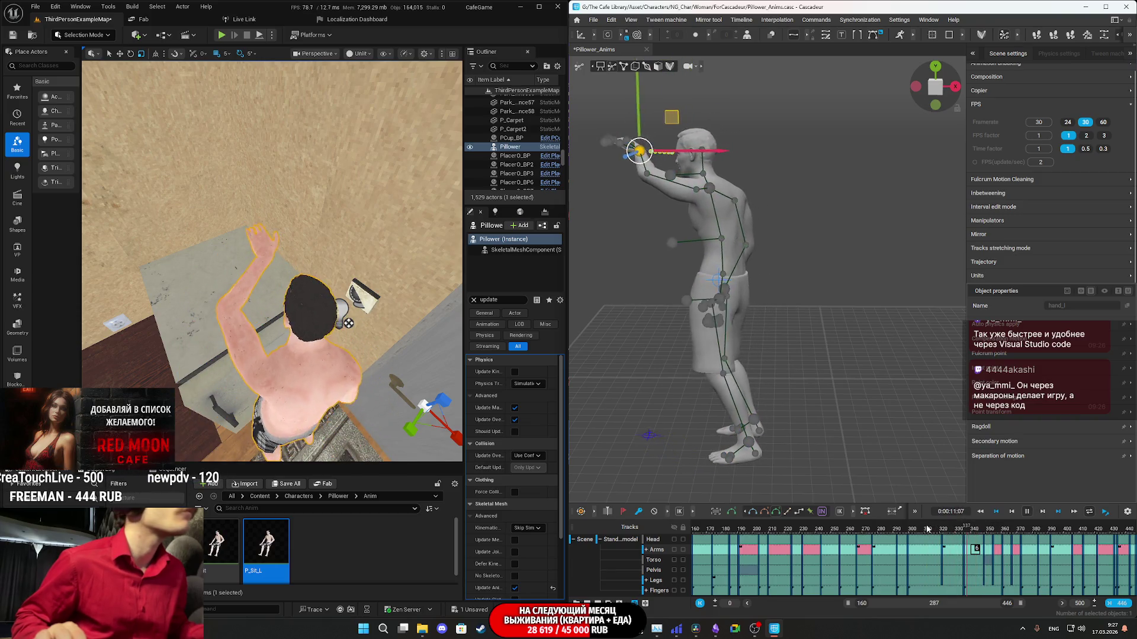
key("space")
key("Left")
key("Left")
key("Left")
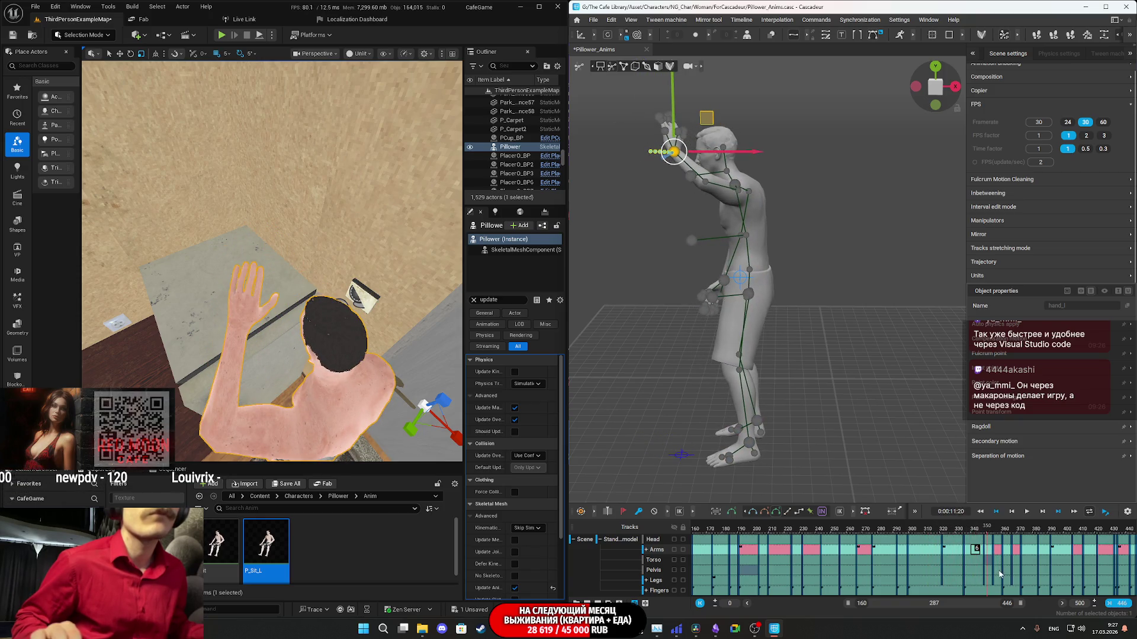
left_click(990, 540)
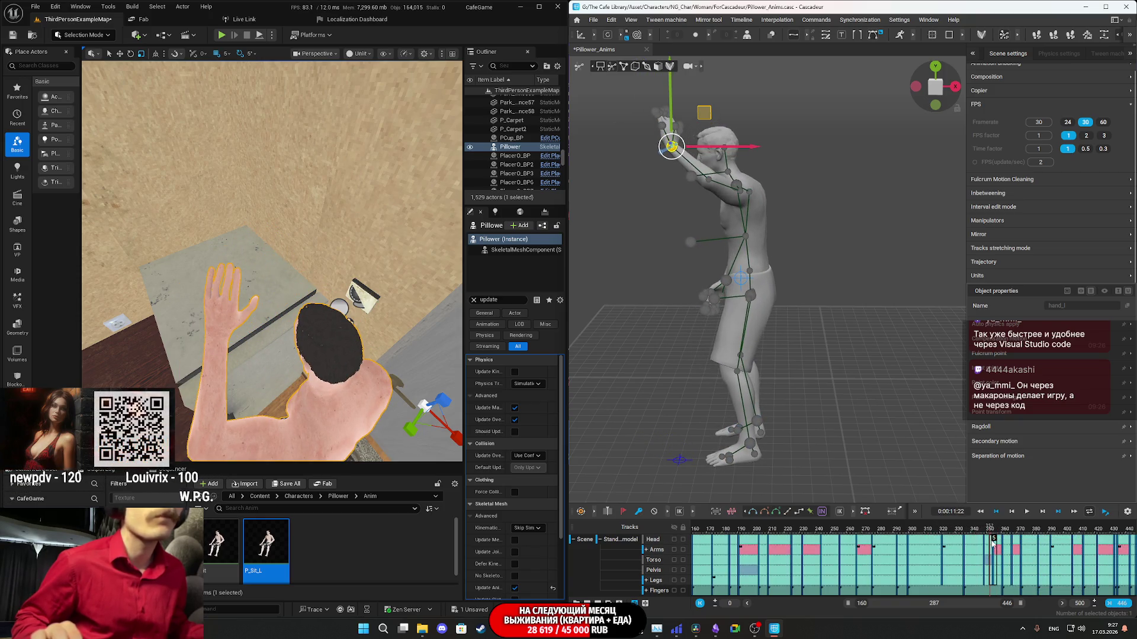
left_click(993, 535)
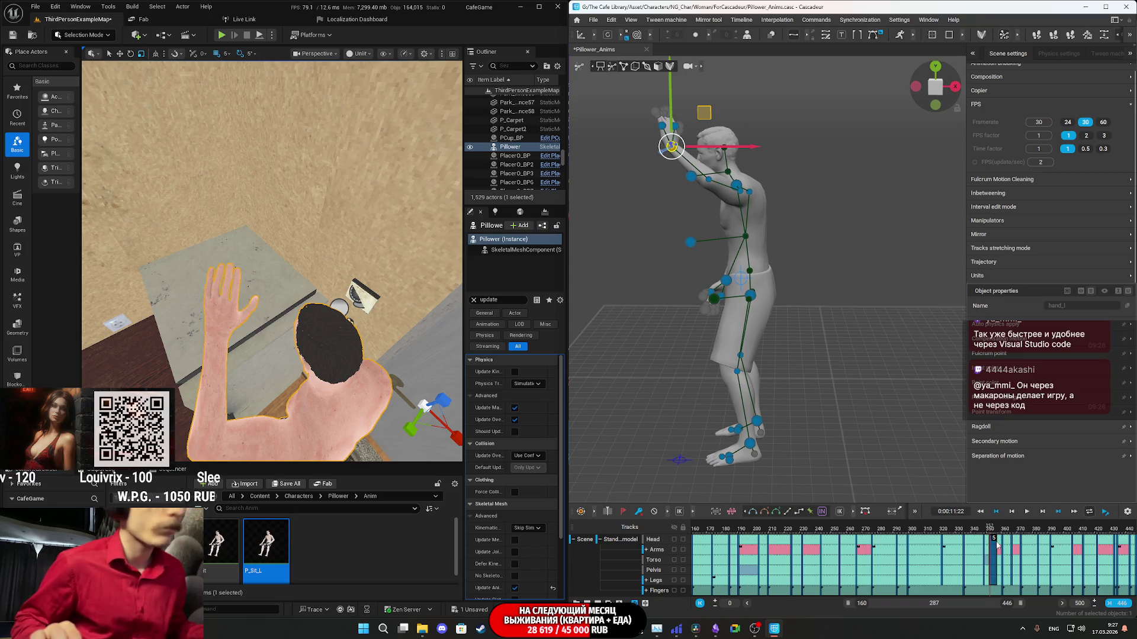
Play from frame 352, select the keys at frame 364, and replay through frame 390.
key("space")
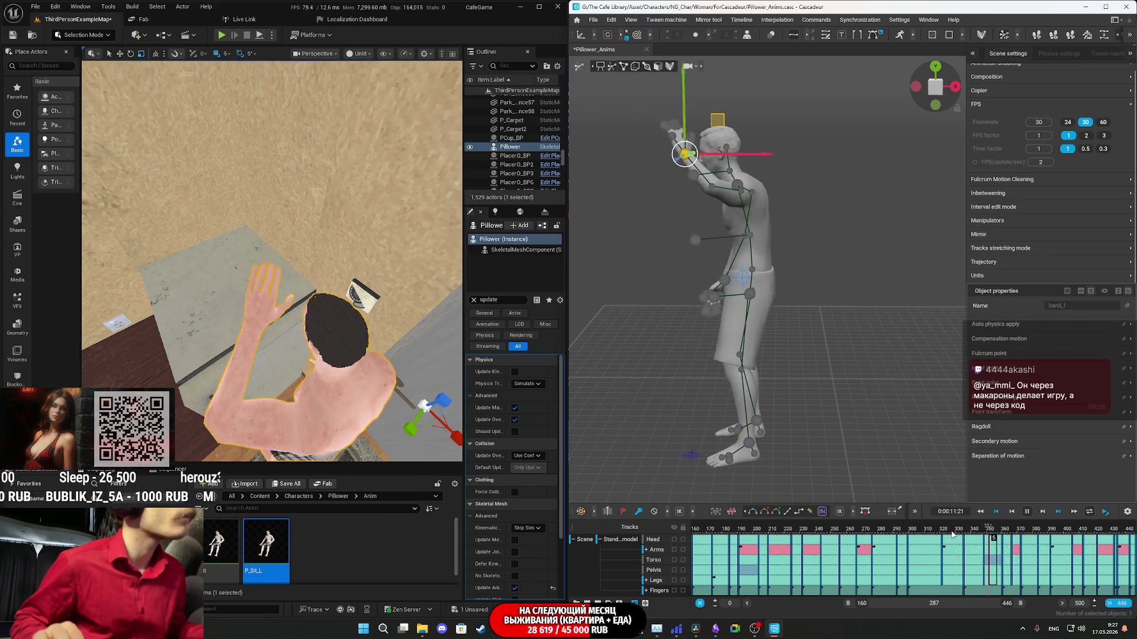
key("space")
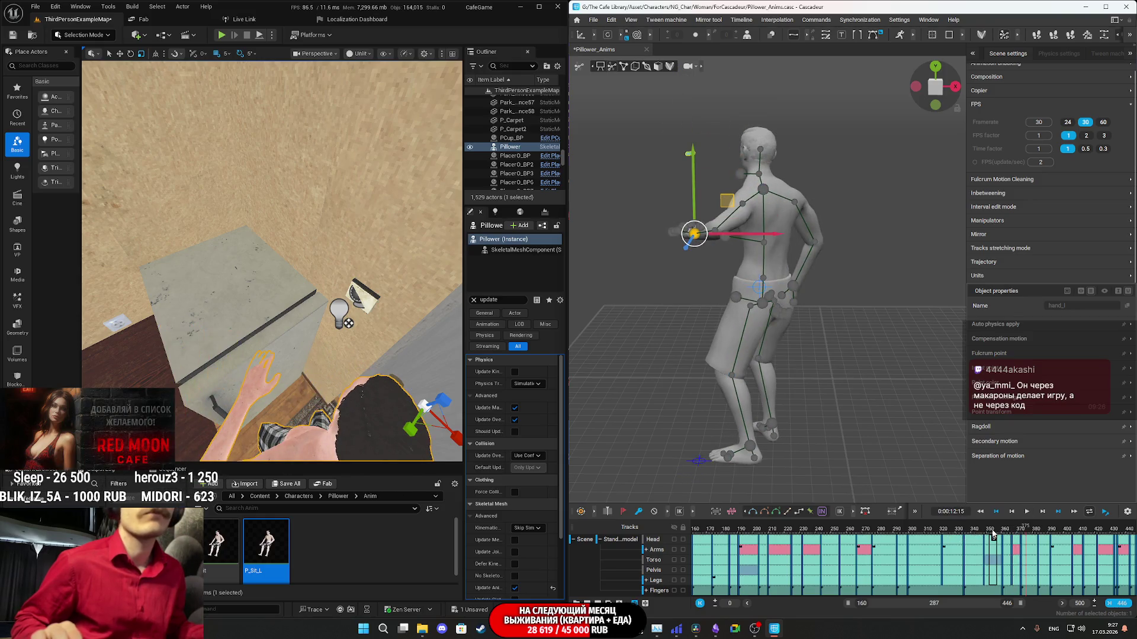
key("Left")
key("Left")
key("Left")
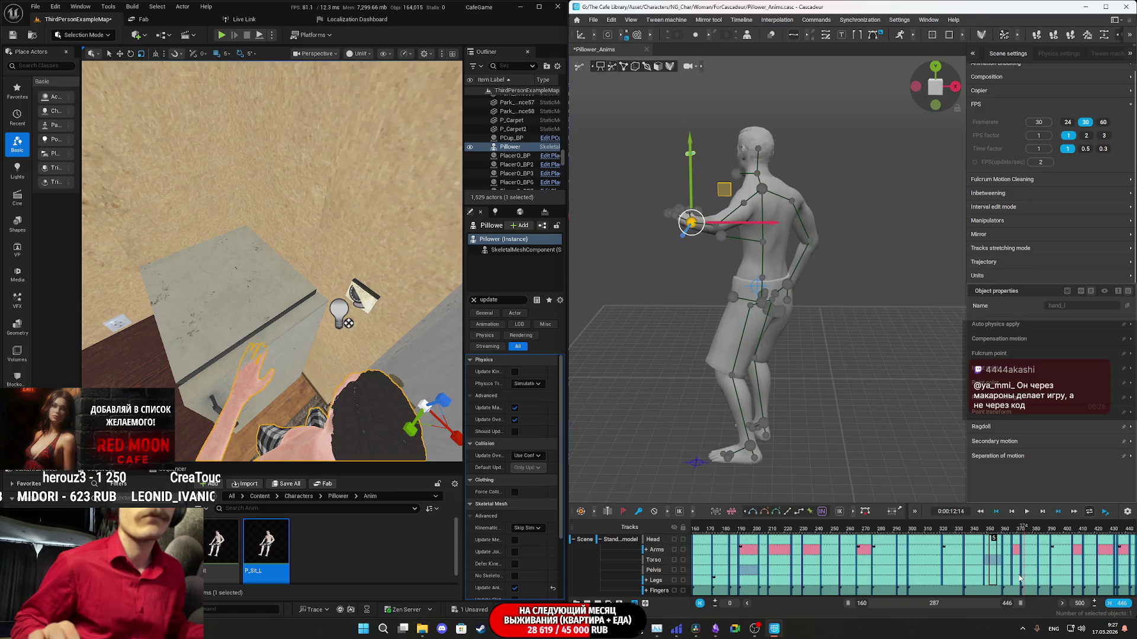
left_click(1021, 531)
left_click_drag(1020, 531, 1010, 537)
left_click_drag(1015, 586, 1010, 542)
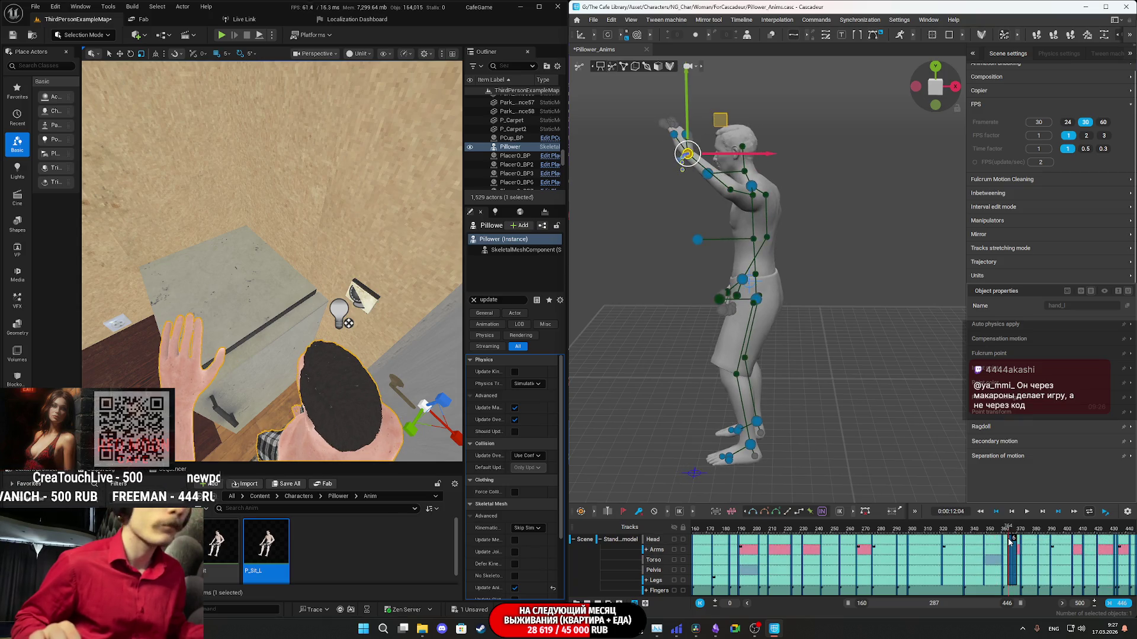
key("space")
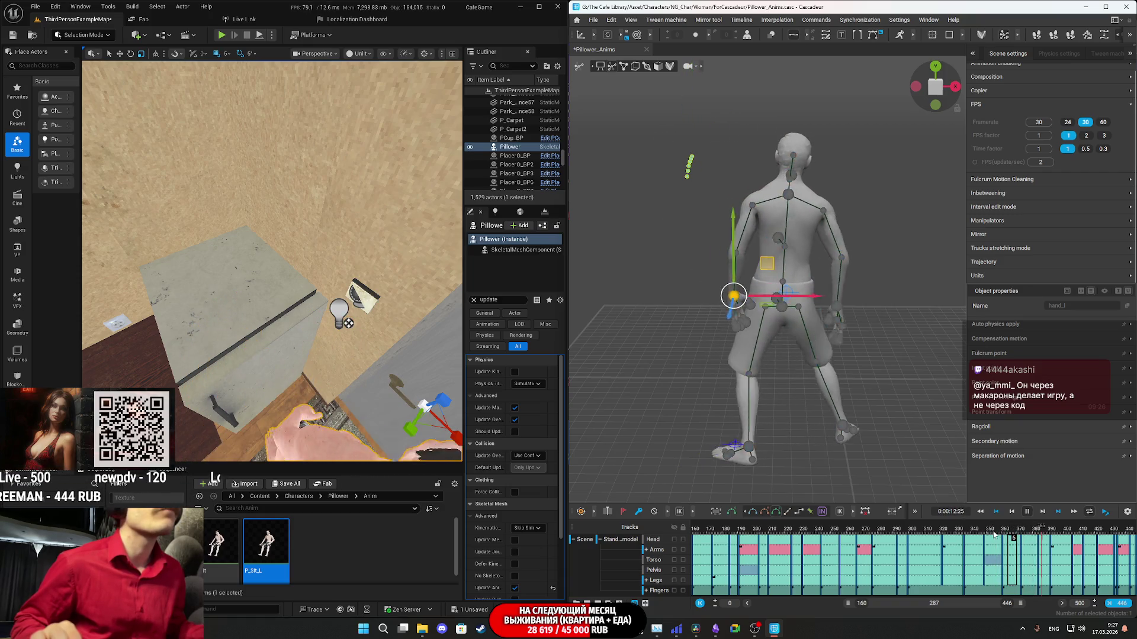
key("space")
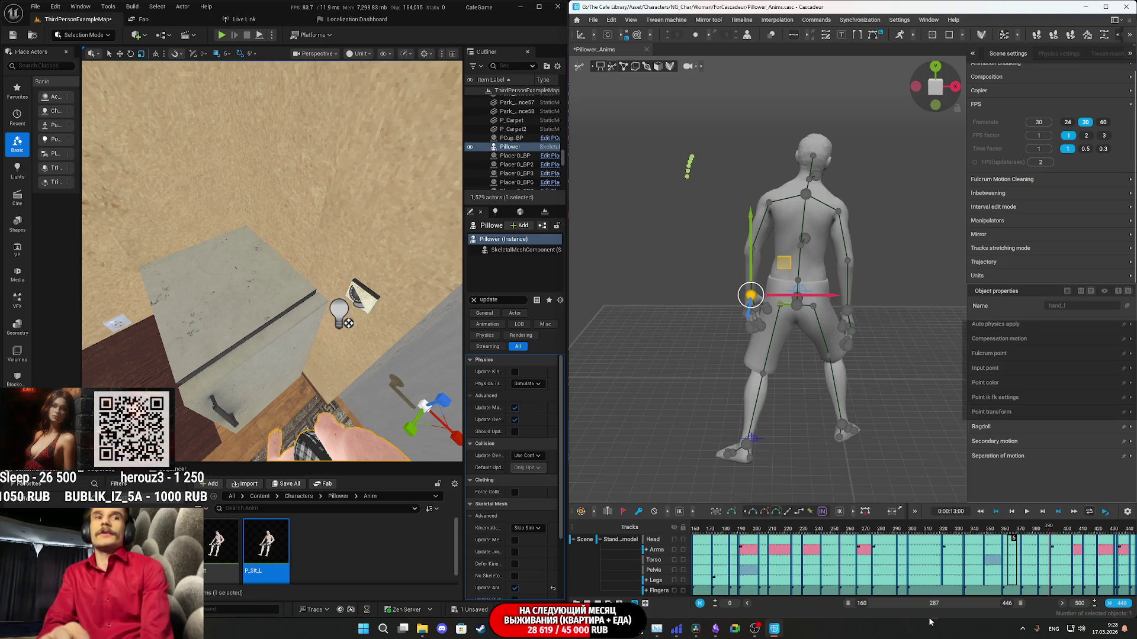
Switch from Cascadeur, paused at frame 390, to the Twitch stream manager in Chrome.
key("alt+Tab")
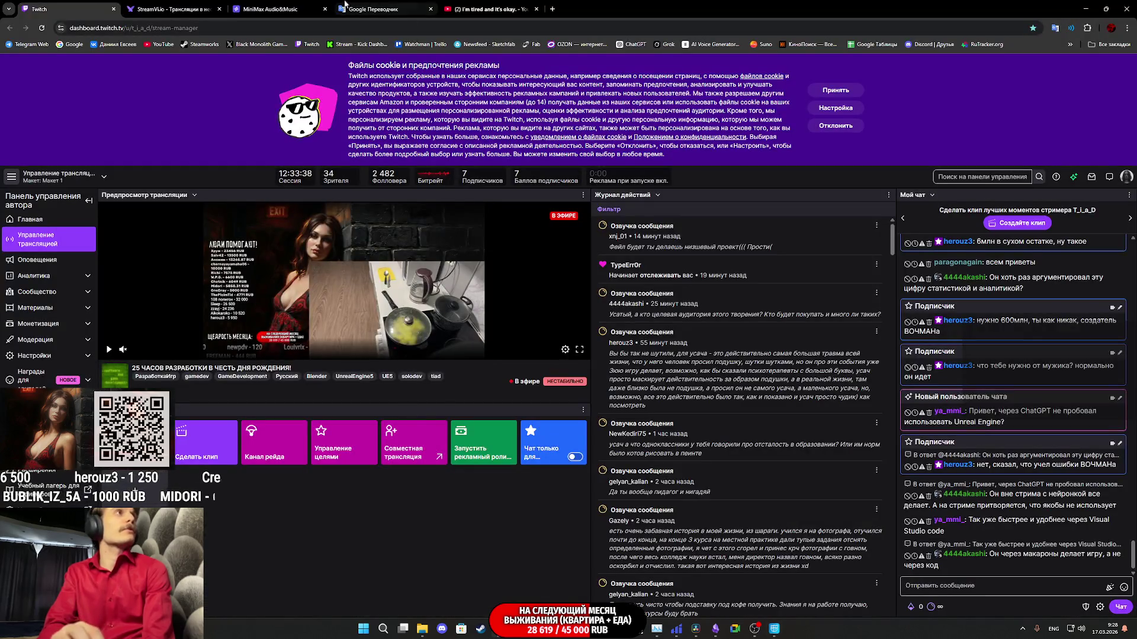
Play the "stay calm." ambient video on YouTube as background music.
left_click(484, 9)
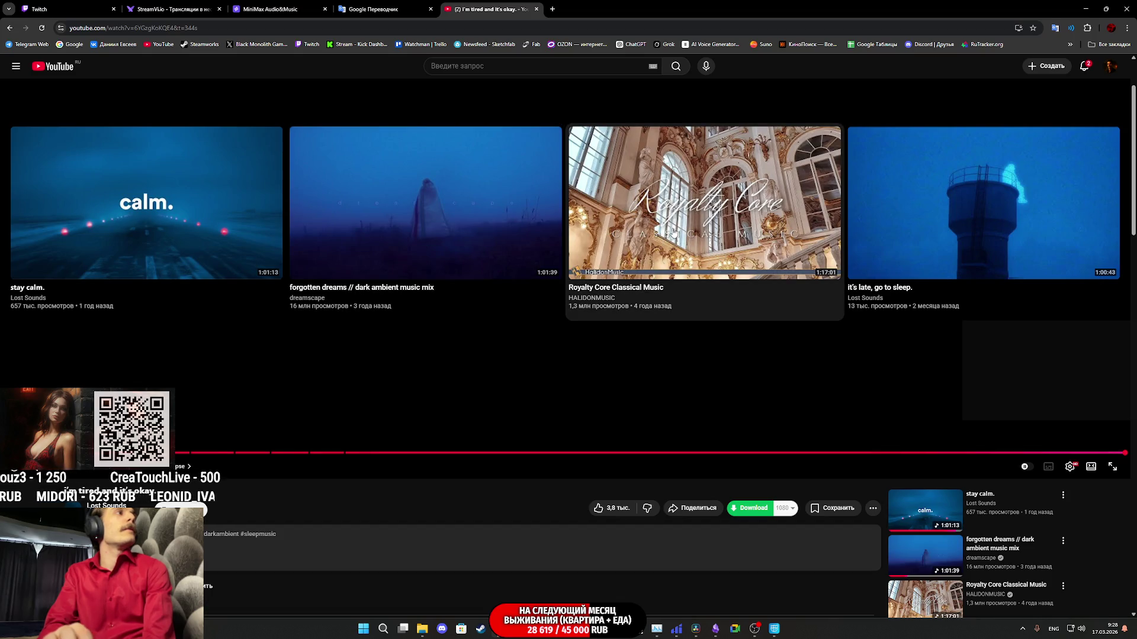
left_click(223, 217)
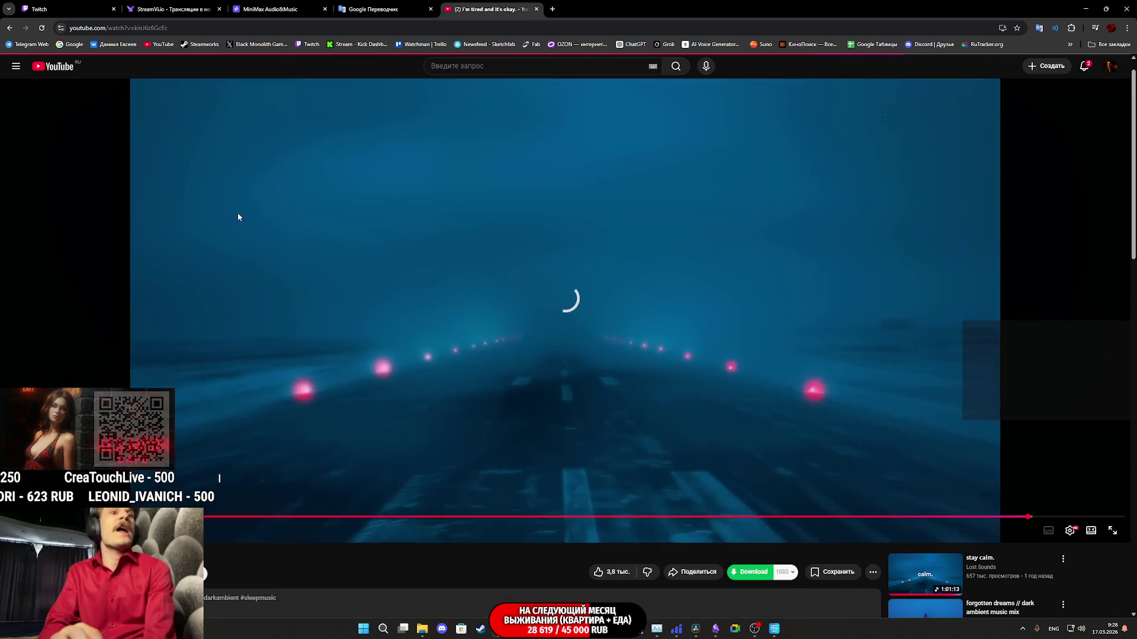